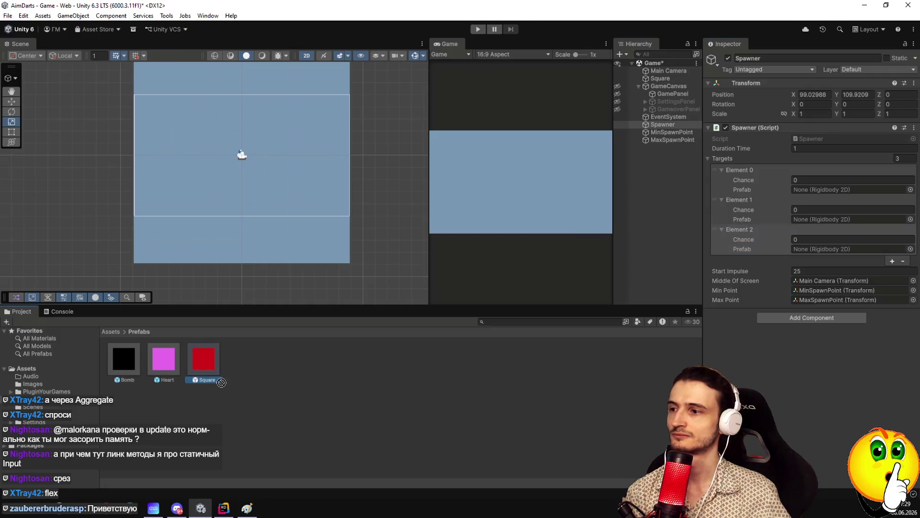
Assign the Heart and Bomb prefabs to Elements 2 and 1, and give Element 0 chance 102.
{"action": "mouse_move", "coordinate": [163, 360]}
{"action": "left_mouse_down"}
{"action": "mouse_move", "coordinate": [480, 287]}
{"action": "mouse_move", "coordinate": [844, 249]}
{"action": "left_mouse_up"}
{"action": "left_click_drag", "start_coordinate": [126, 365], "coordinate": [814, 221]}
{"action": "left_click", "coordinate": [806, 179]}
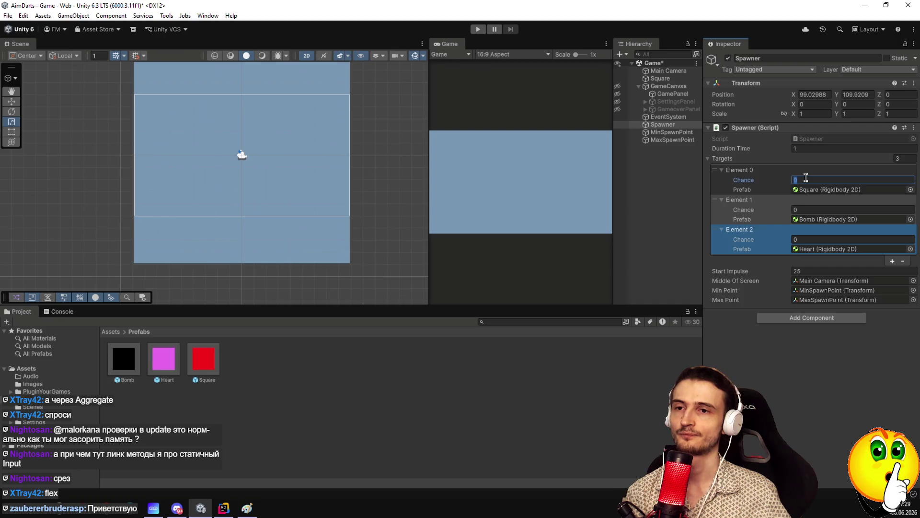
{"action": "type", "text": "100"}
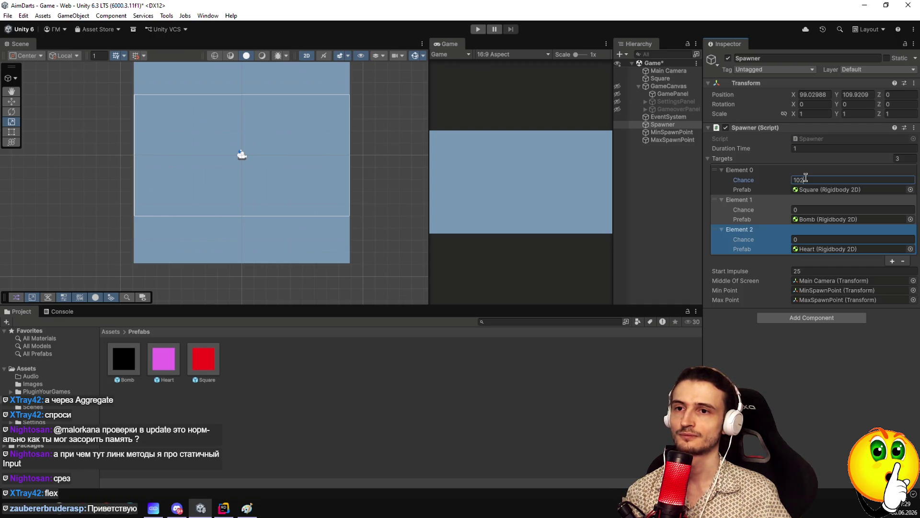
Set the Element 1 and 2 chances to 44 and 11, save the scene, and enter play mode.
{"action": "left_click", "coordinate": [827, 210]}
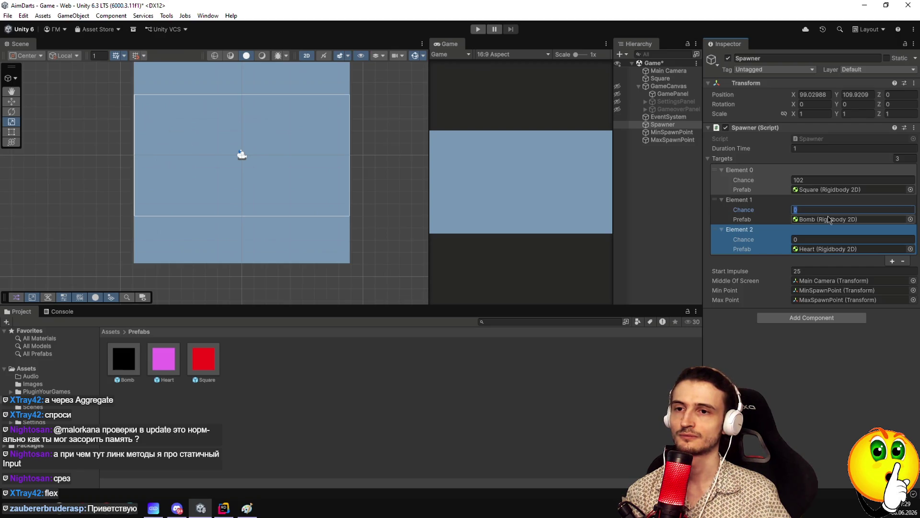
{"action": "type", "text": "44"}
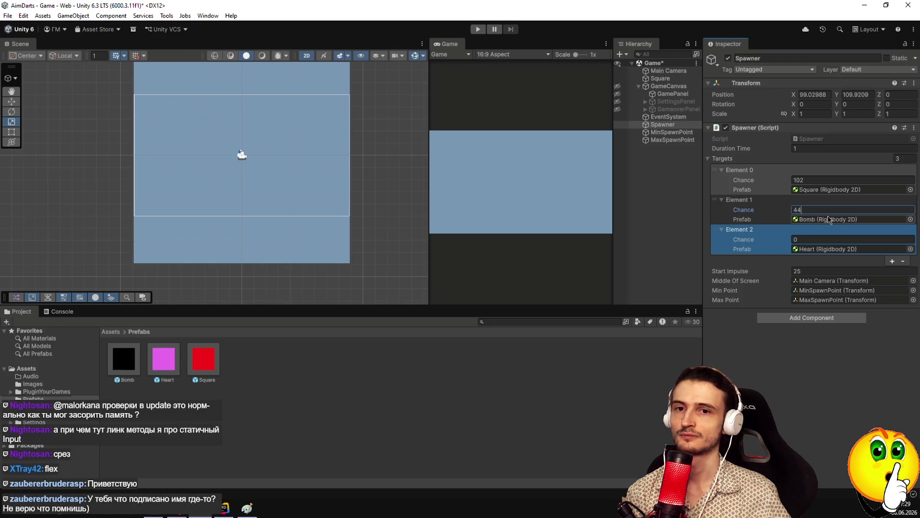
{"action": "left_click", "coordinate": [815, 239]}
{"action": "type", "text": "11"}
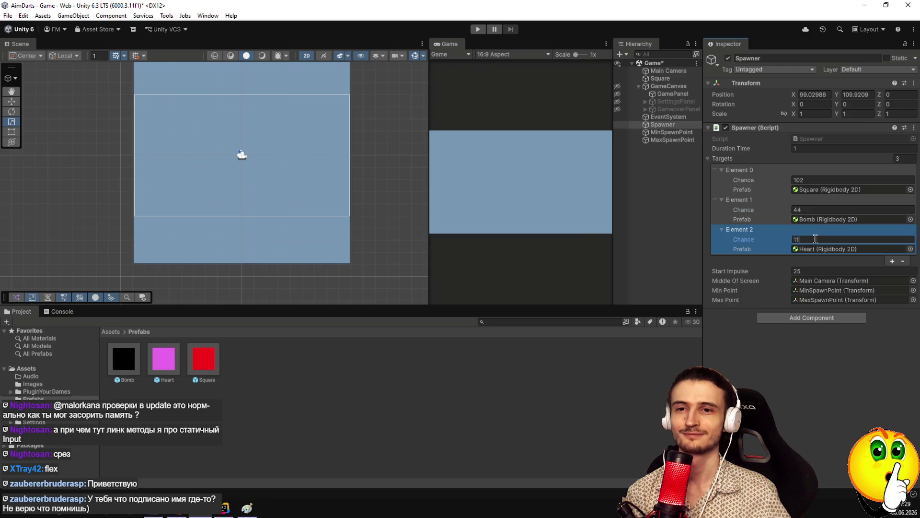
{"action": "key", "text": "ctrl+s"}
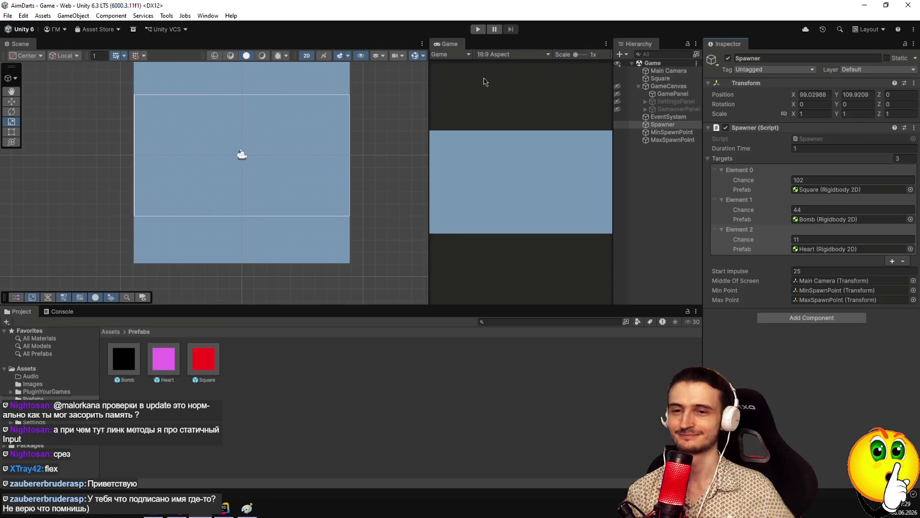
{"action": "left_click", "coordinate": [478, 29]}
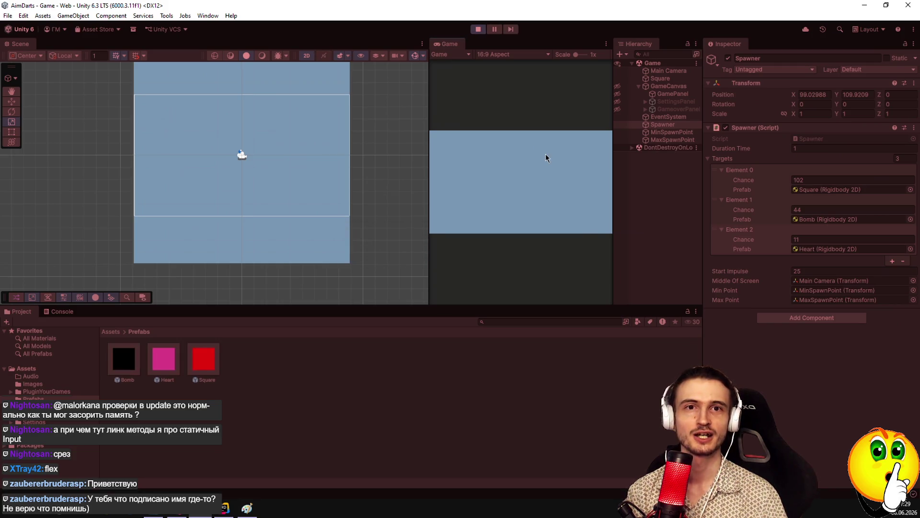
Watch the spawned squares, bombs and hearts alongside the stream chat, then stop the game.
{"action": "mouse_move", "coordinate": [919, 174]}
{"action": "left_mouse_down"}
{"action": "mouse_move", "coordinate": [664, 164]}
{"action": "mouse_move", "coordinate": [686, 157]}
{"action": "left_mouse_up"}
{"action": "left_click", "coordinate": [634, 184]}
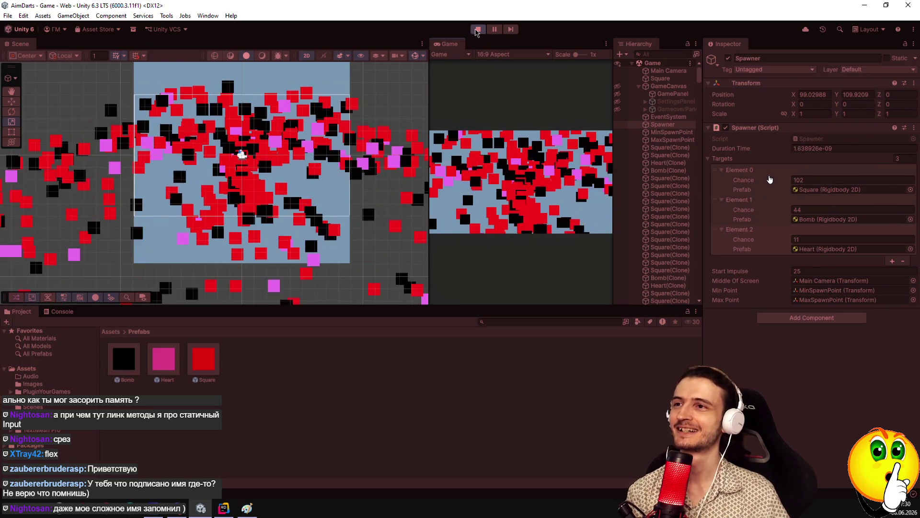
{"action": "left_click", "coordinate": [480, 31]}
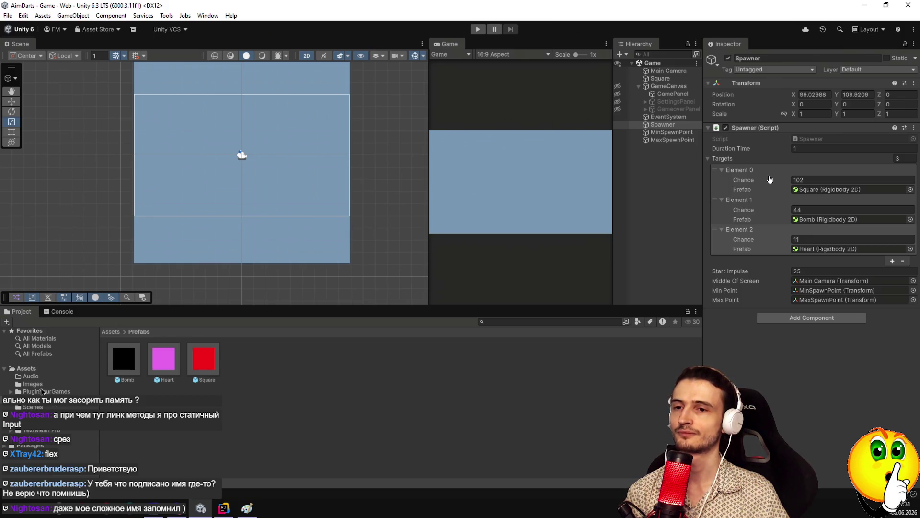
Browse Assets/Scripts, checking BombTarget, GameTarget and the Spawner settings, then return to GameTarget's code.
{"action": "left_click", "coordinate": [32, 414]}
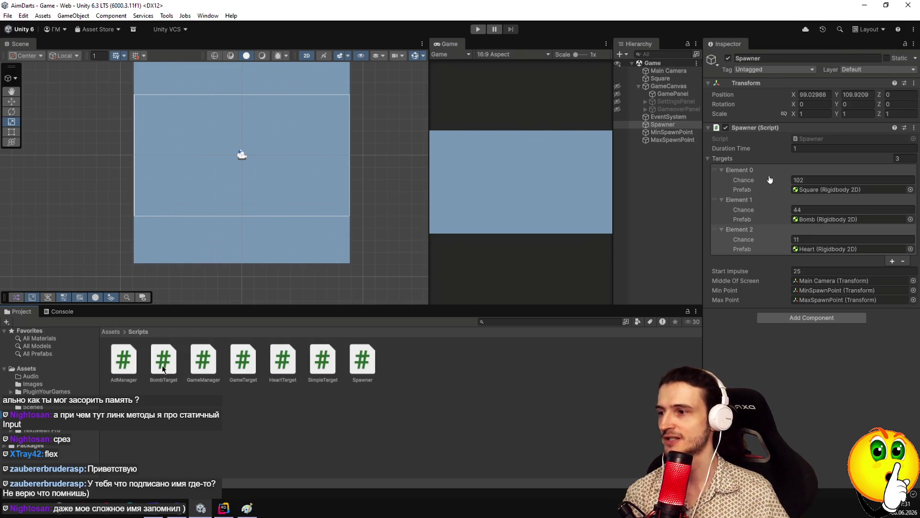
{"action": "left_click", "coordinate": [162, 379]}
{"action": "left_click", "coordinate": [245, 369]}
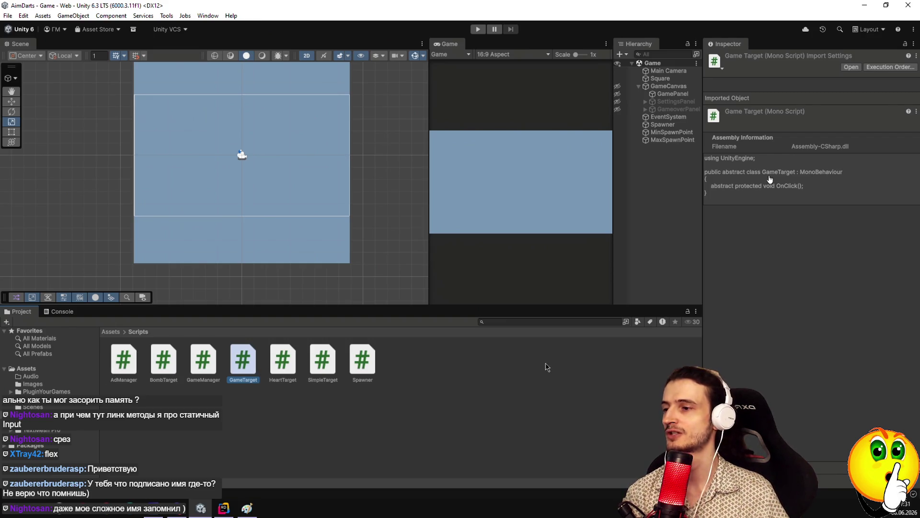
{"action": "left_click", "coordinate": [657, 125]}
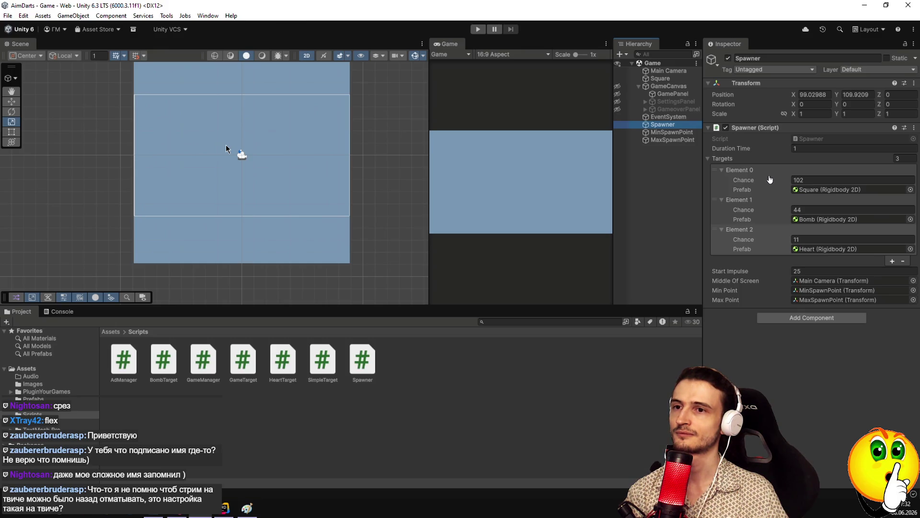
{"action": "left_click", "coordinate": [248, 368]}
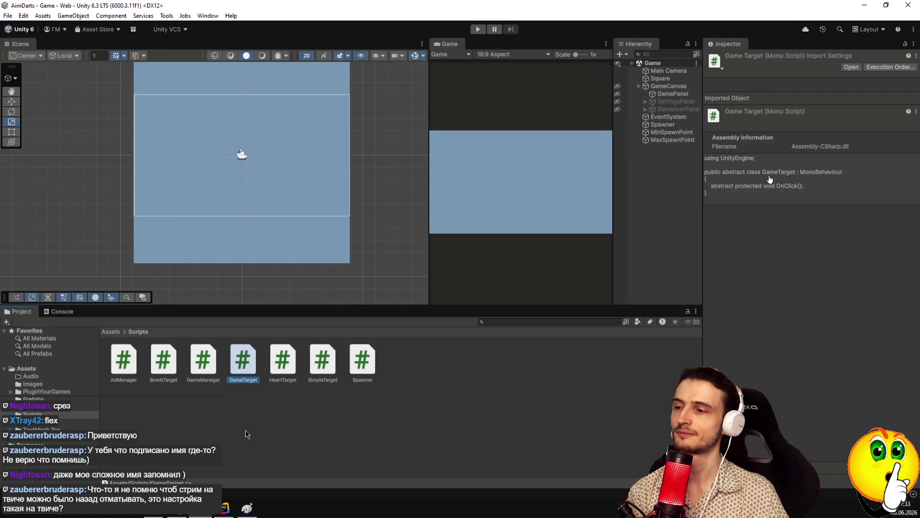
Open GameTarget.cs and begin an abstract OnBecameInvisible declaration below OnClick.
{"action": "double_click", "coordinate": [241, 362]}
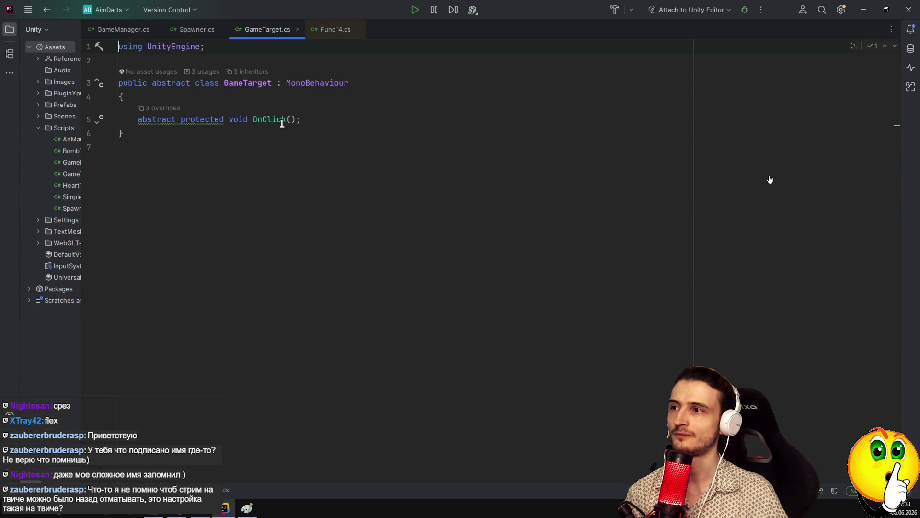
{"action": "left_click", "coordinate": [306, 120]}
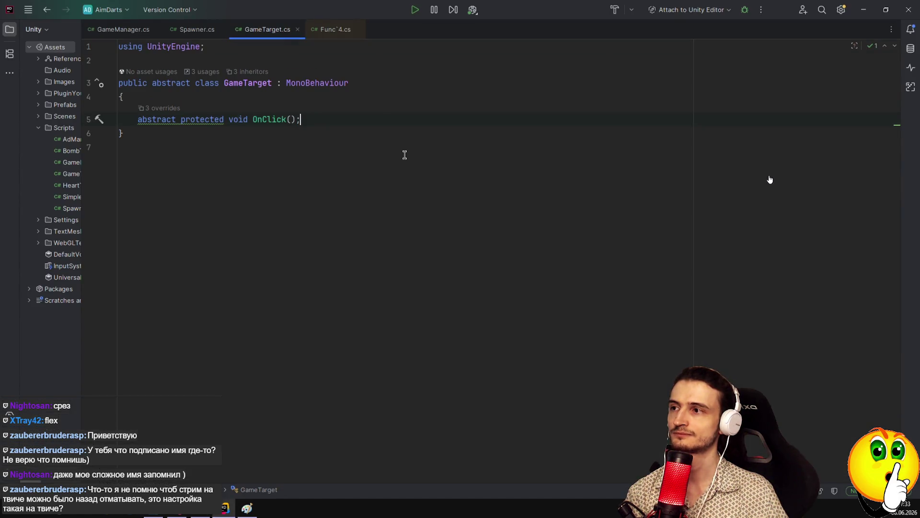
{"action": "key", "text": "Return"}
{"action": "type", "text": "a"}
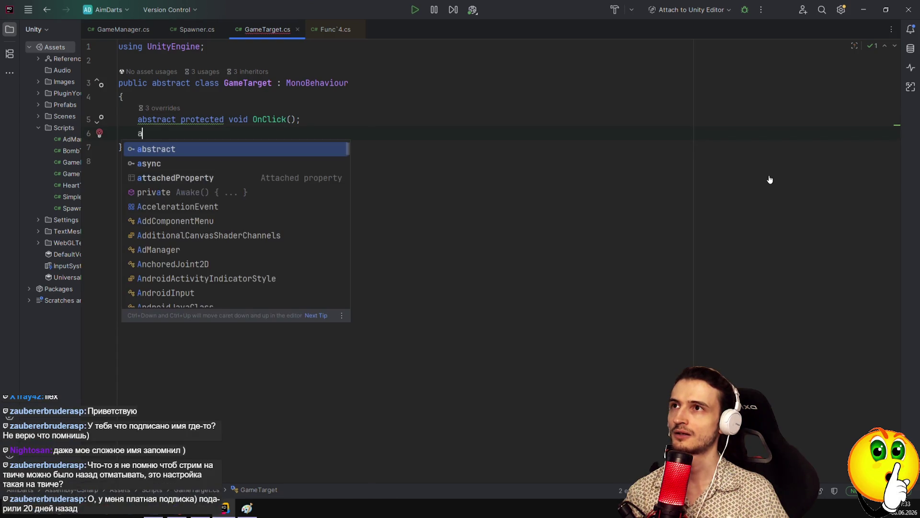
{"action": "type", "text": "bstract "}
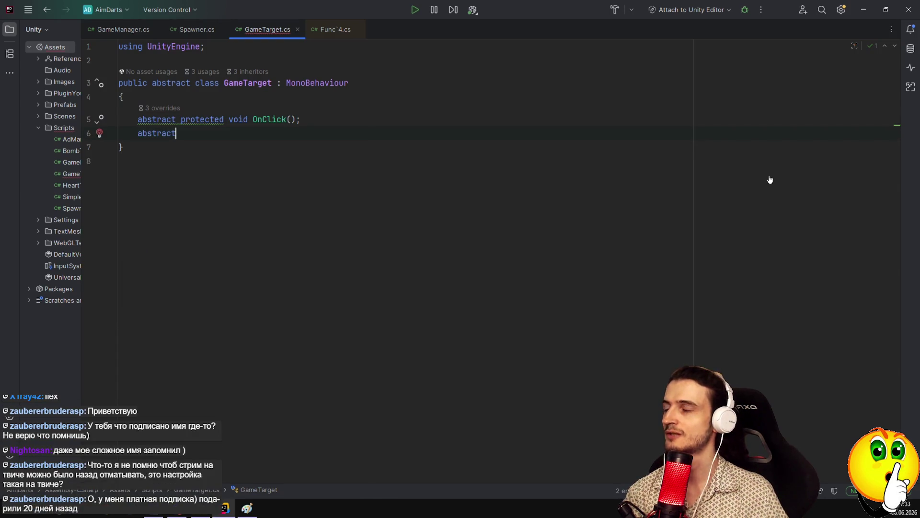
{"action": "type", "text": "protected "}
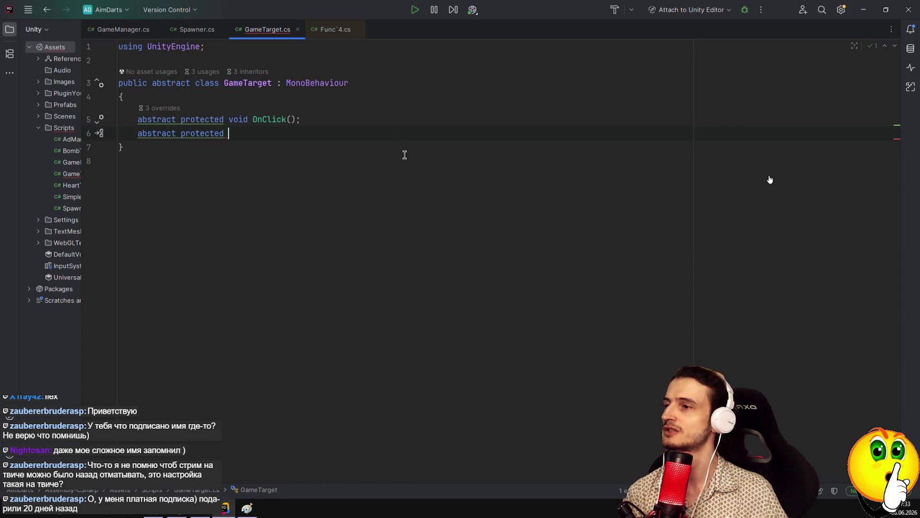
{"action": "type", "text": "void On"}
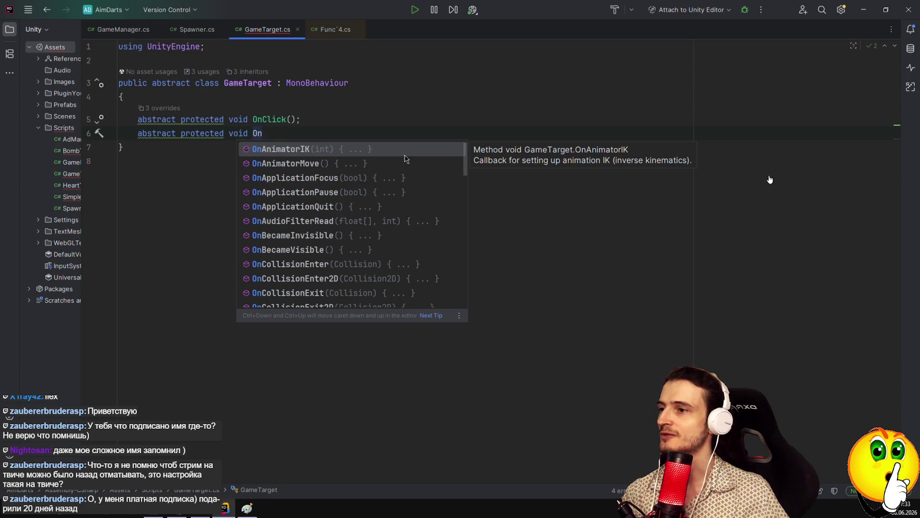
{"action": "type", "text": "Be"}
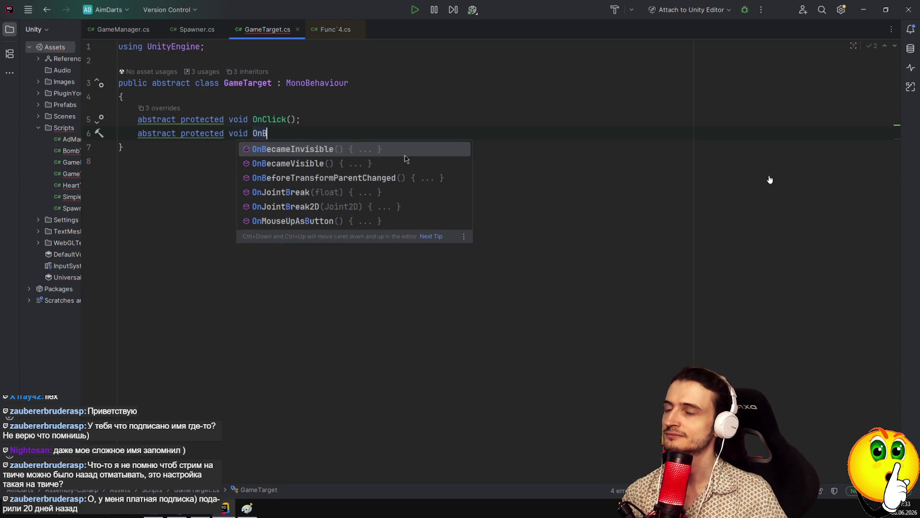
{"action": "key", "text": "Return"}
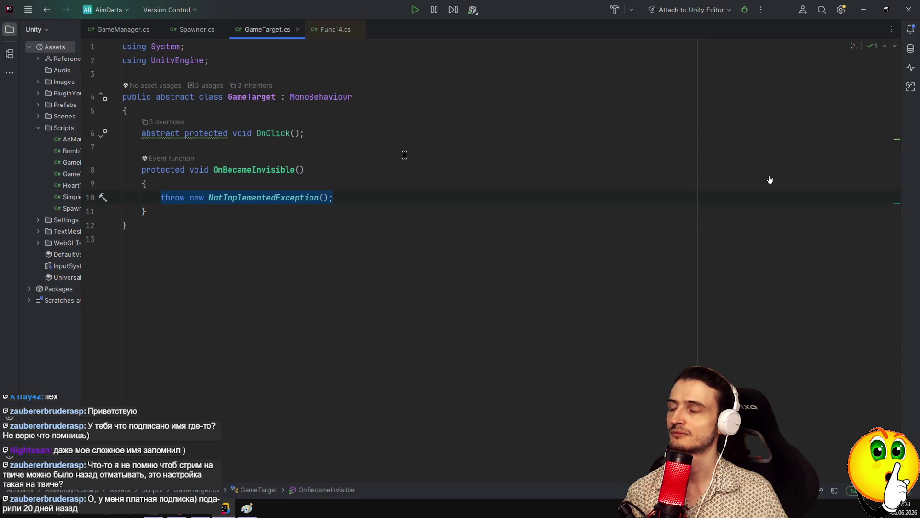
{"action": "key", "text": "ctrl+z"}
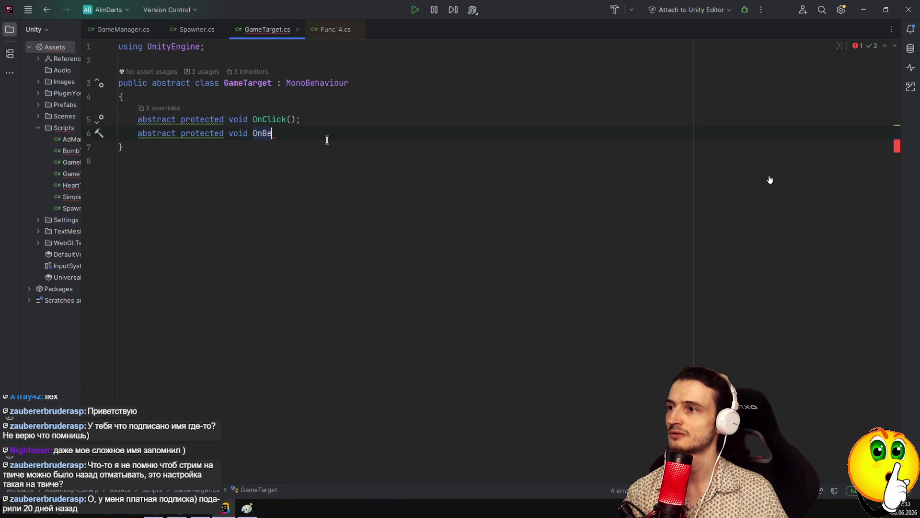
Declare OnBecameInvisible as a bodiless protected abstract method in GameTarget.
{"action": "type", "text": "ca"}
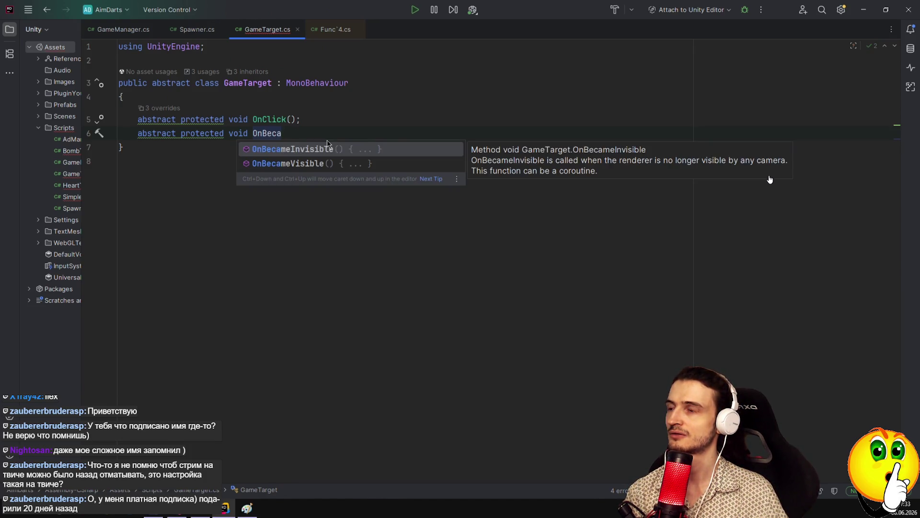
{"action": "key", "text": "Return"}
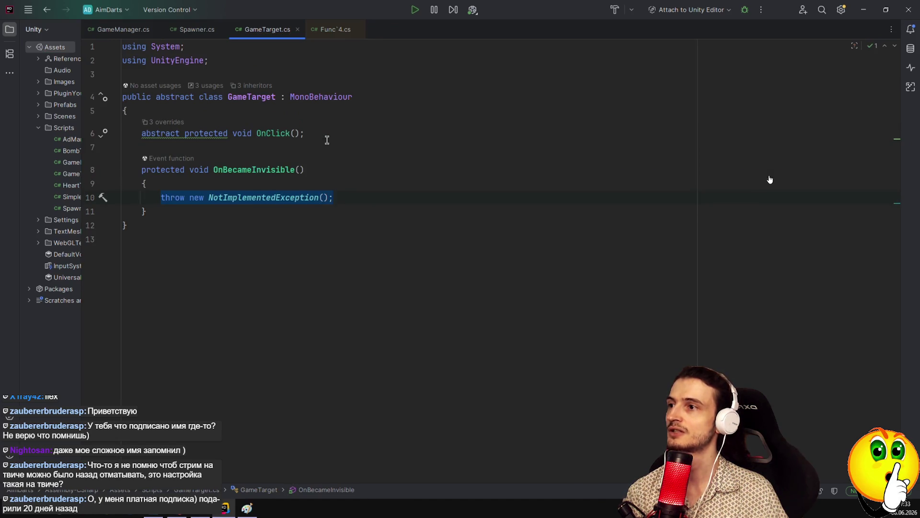
{"action": "key", "text": "ctrl+y"}
{"action": "key", "text": "ctrl+y"}
{"action": "key", "text": "ctrl+y"}
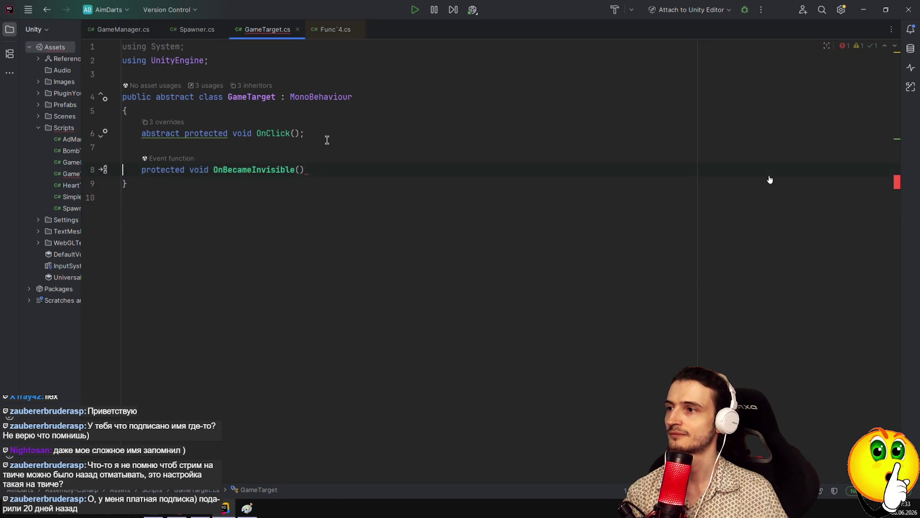
{"action": "key", "text": "Home"}
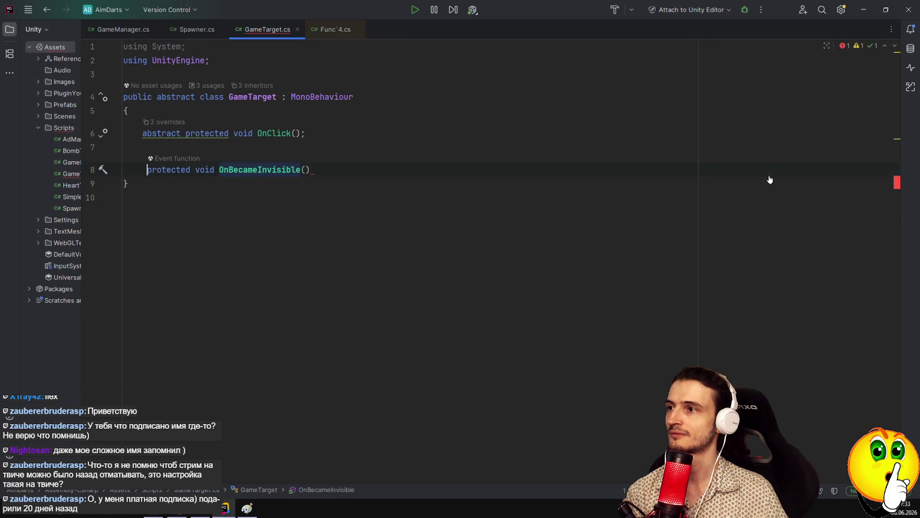
{"action": "type", "text": "abstra "}
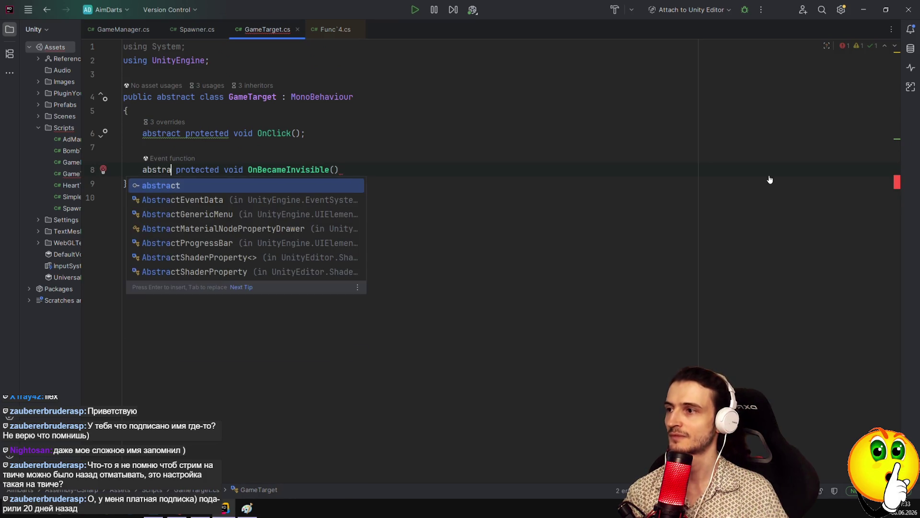
{"action": "type", "text": "ct"}
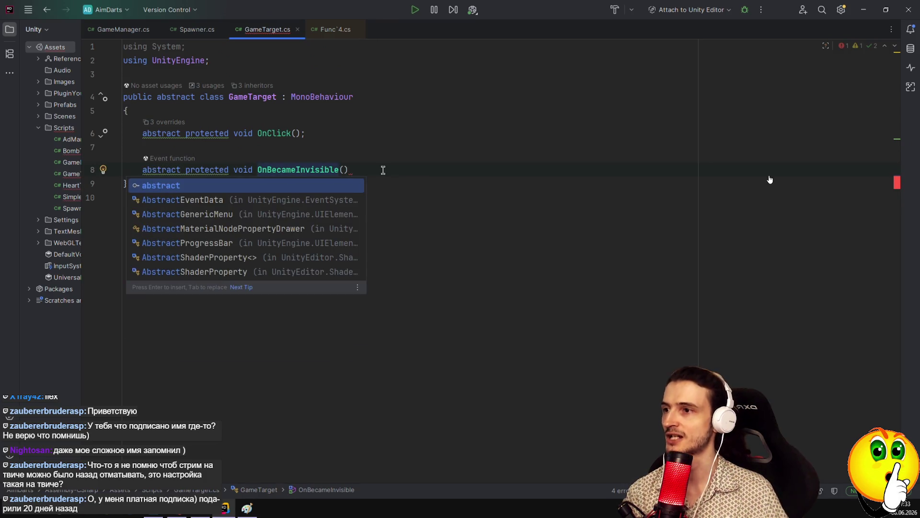
{"action": "left_click", "coordinate": [383, 170]}
{"action": "type", "text": ";"}
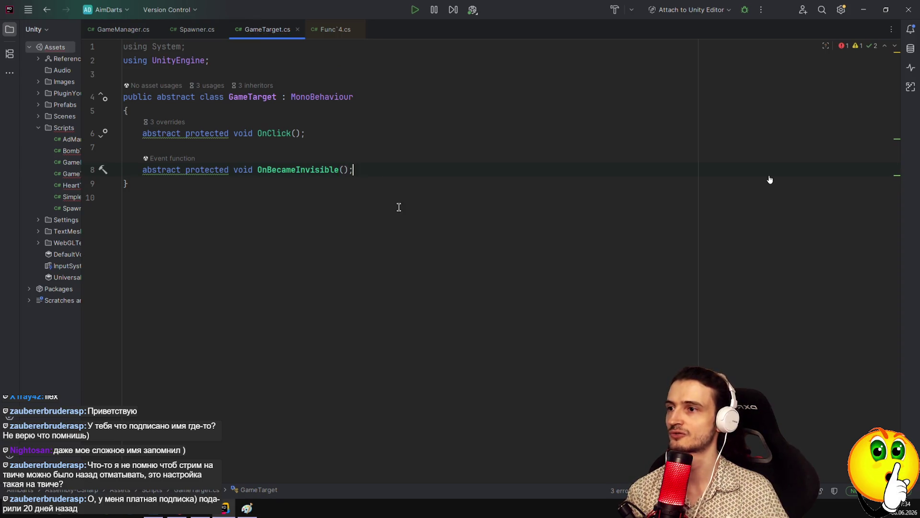
Run Code Cleanup on GameTarget to reorder modifiers and drop the unused System import.
{"action": "left_click", "coordinate": [388, 210]}
{"action": "key", "text": "ctrl+alt+l"}
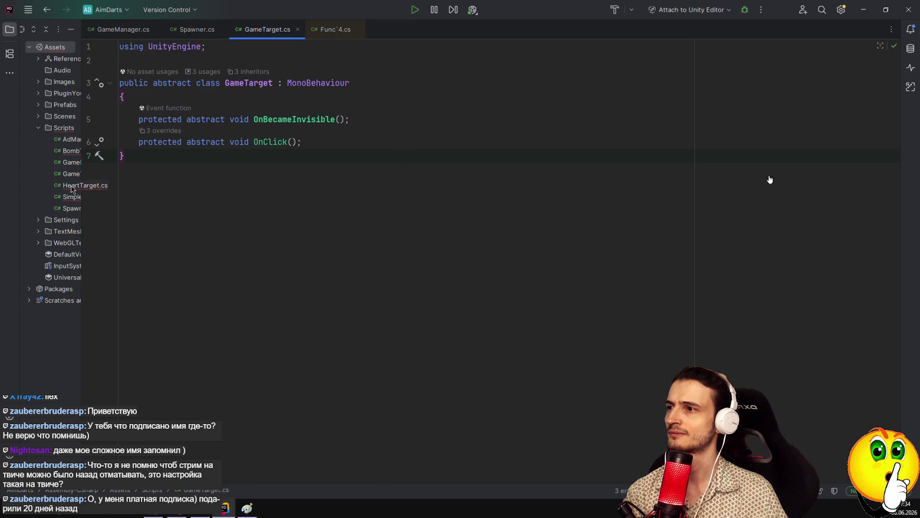
{"action": "double_click", "coordinate": [70, 151]}
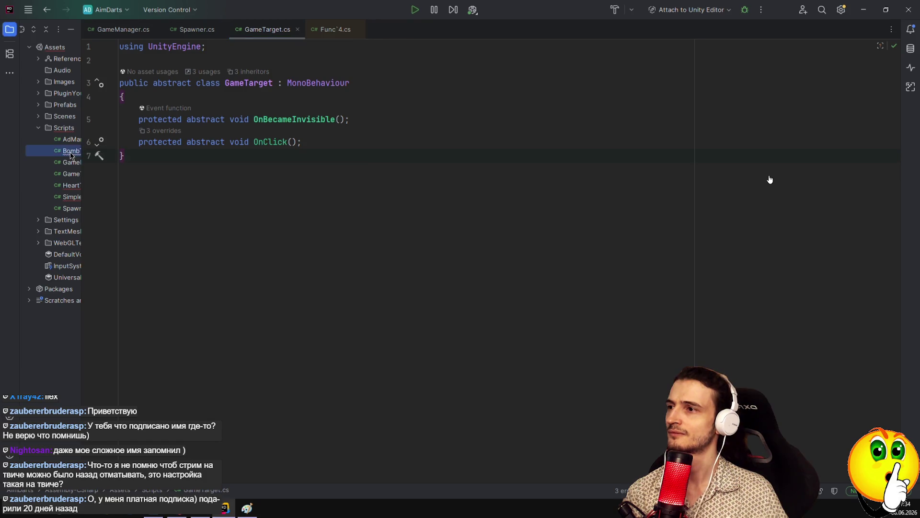
Generate BombTarget's missing OnBecameInvisible override via Implement missing members.
{"action": "left_click", "coordinate": [261, 84]}
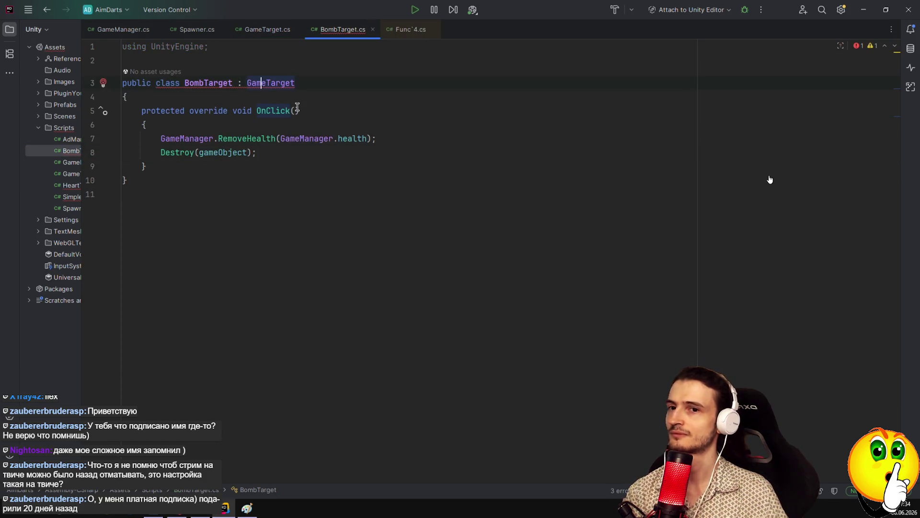
{"action": "key", "text": "alt+Return"}
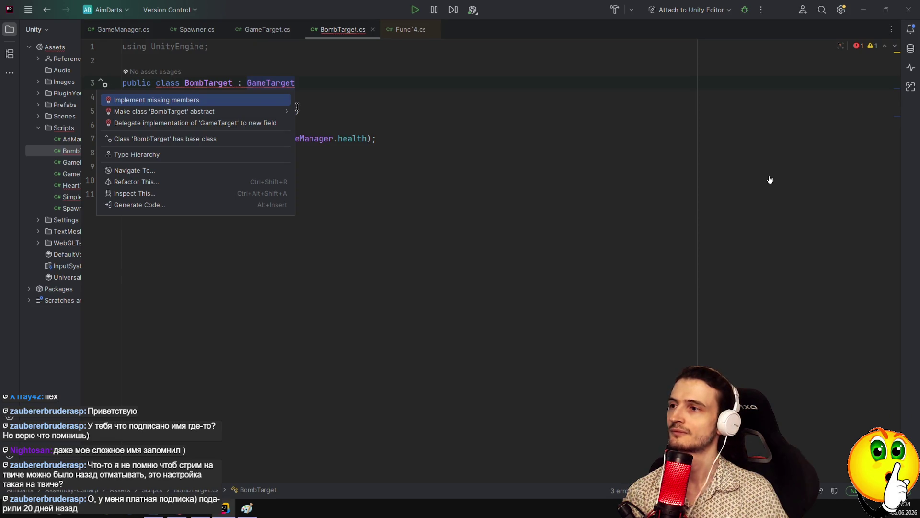
{"action": "key", "text": "Return"}
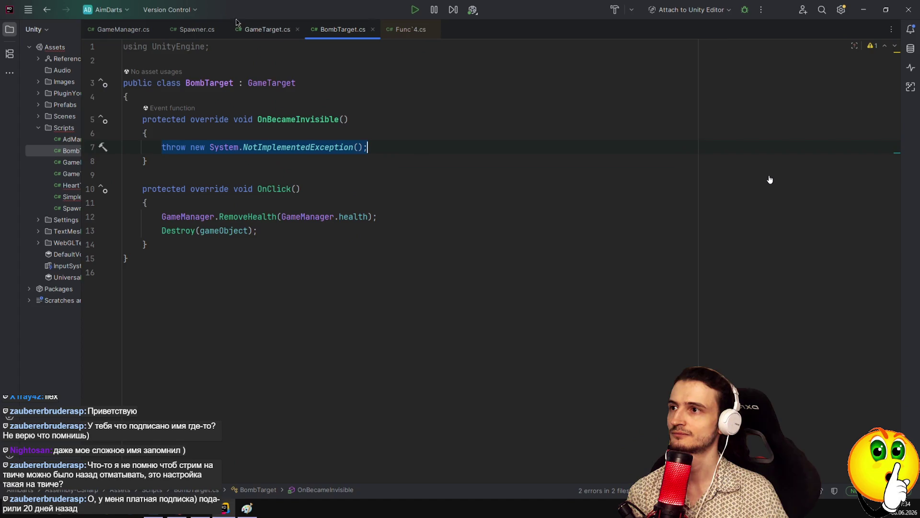
In GameTarget.cs, start replacing OnBecameInvisible's 'abstract' modifier with 'virtual'.
{"action": "left_click", "coordinate": [257, 29]}
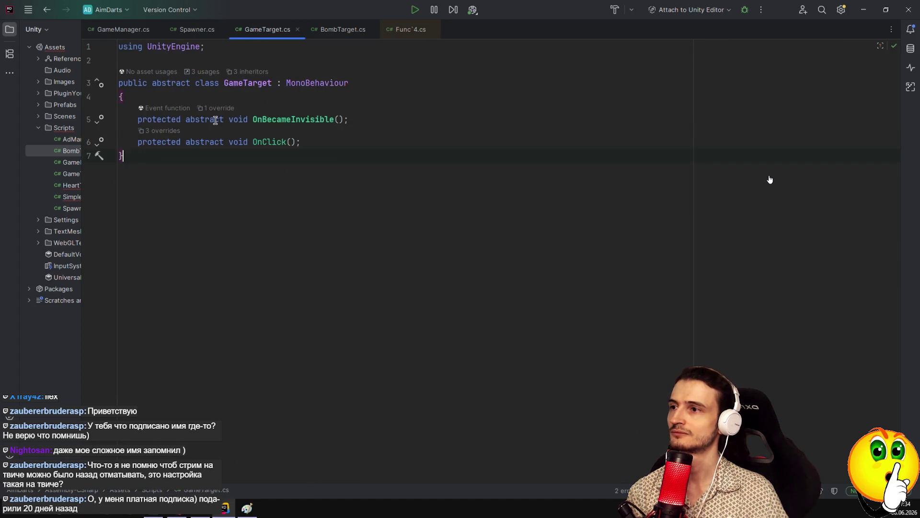
{"action": "left_click", "coordinate": [254, 121]}
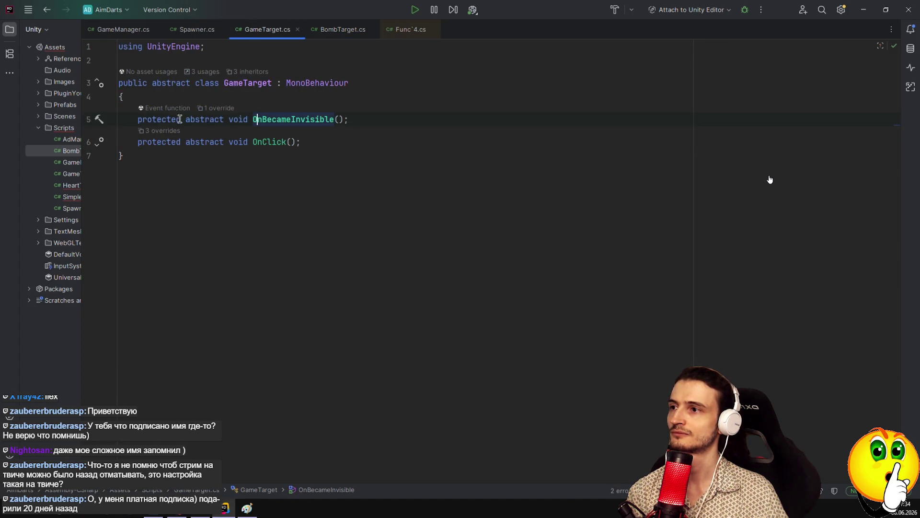
{"action": "double_click", "coordinate": [203, 120]}
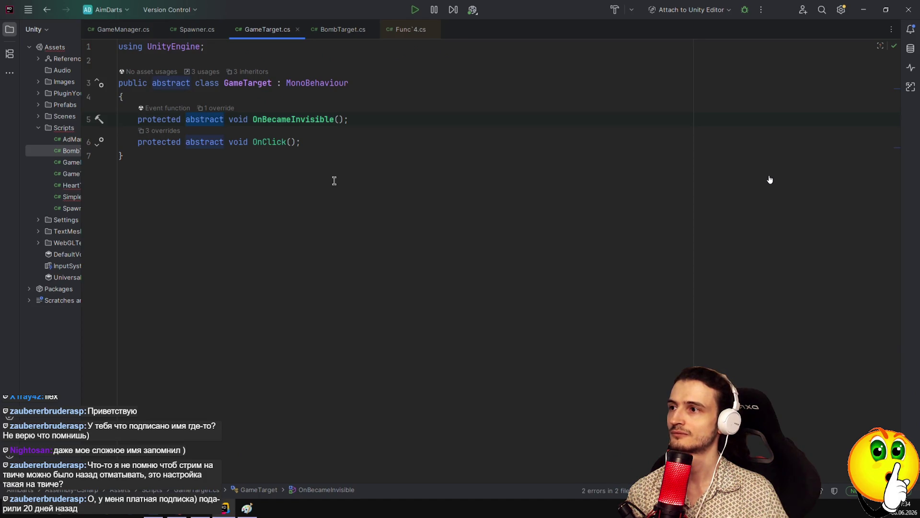
{"action": "key", "text": "BackSpace"}
{"action": "type", "text": "virtual"}
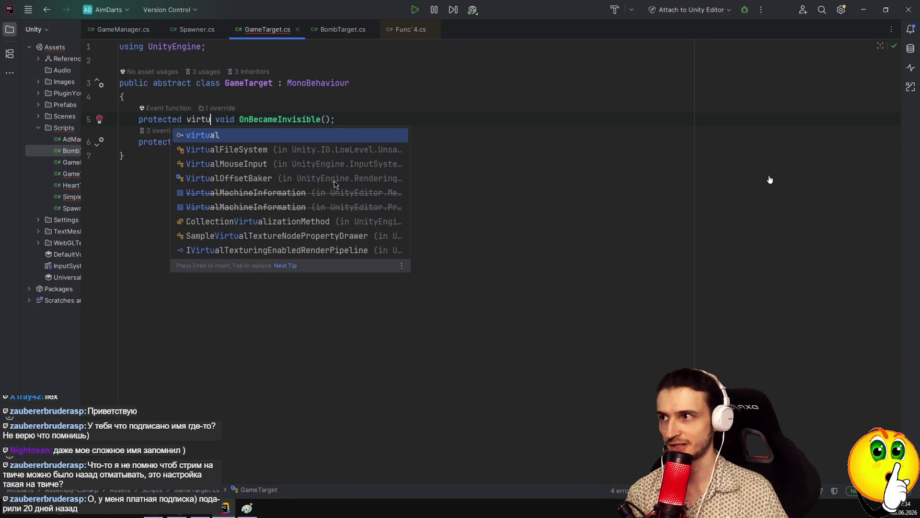
Change OnBecameInvisible's modifier on line 5 from virtual back to abstract.
{"action": "left_click", "coordinate": [386, 119]}
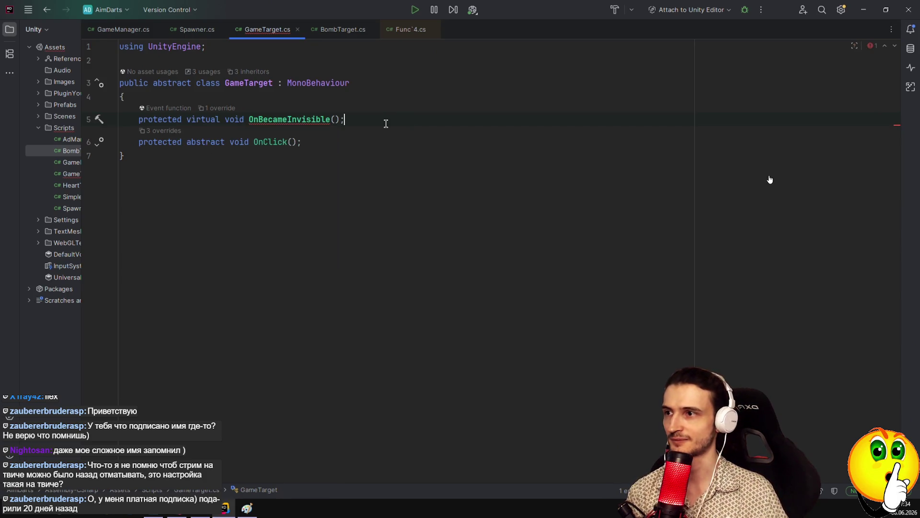
{"action": "mouse_move", "coordinate": [304, 120]}
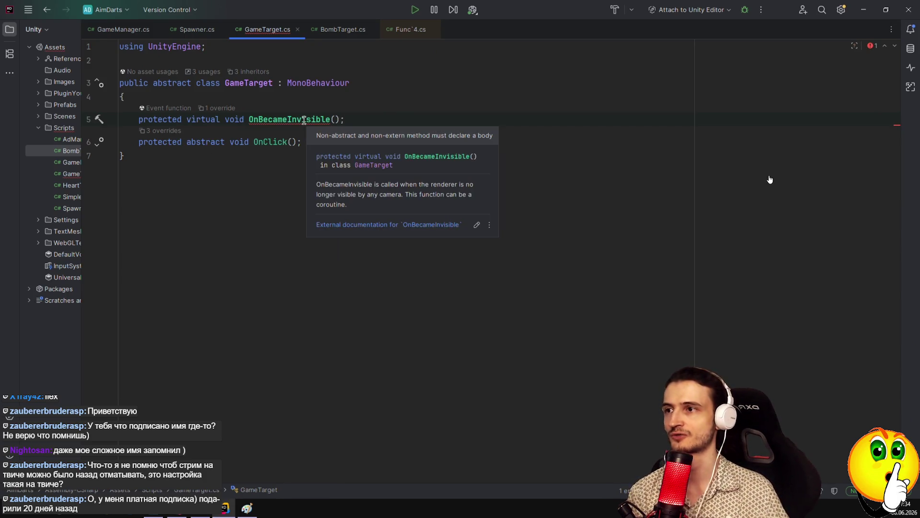
{"action": "double_click", "coordinate": [204, 119]}
{"action": "type", "text": "a"}
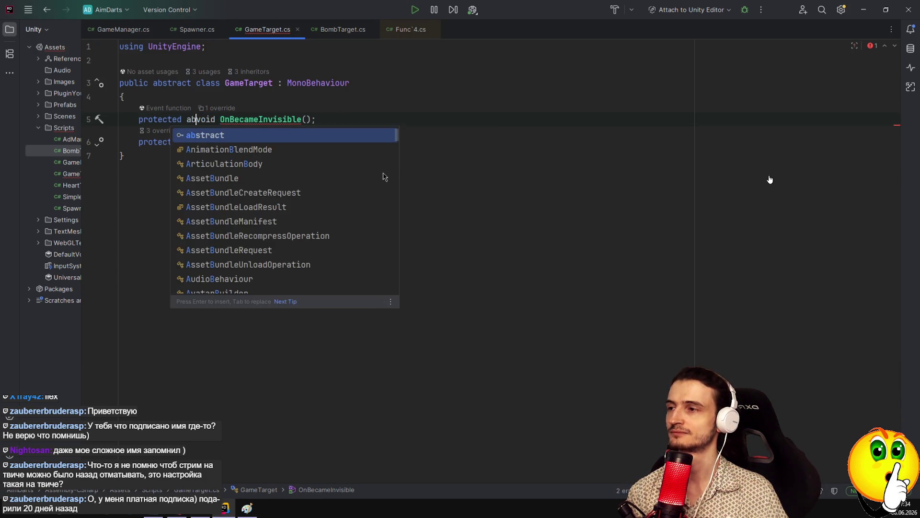
{"action": "key", "text": "Escape"}
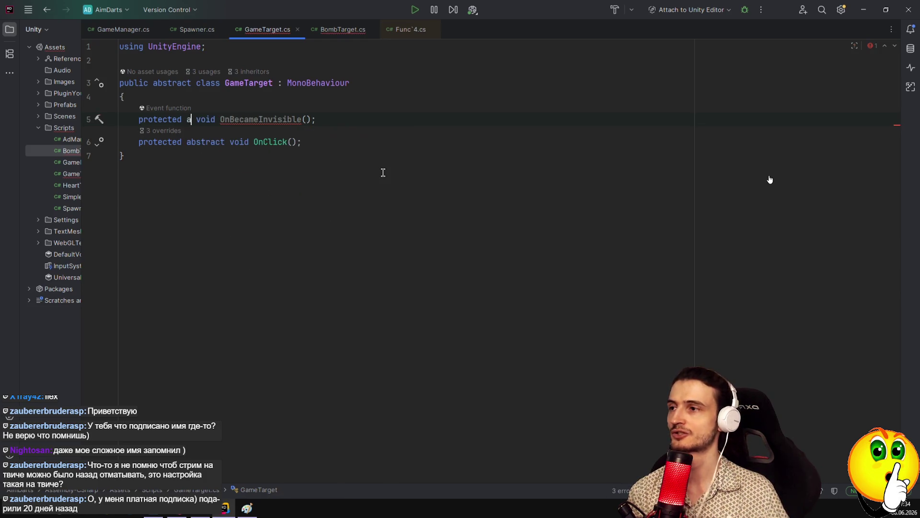
{"action": "type", "text": "bstra"}
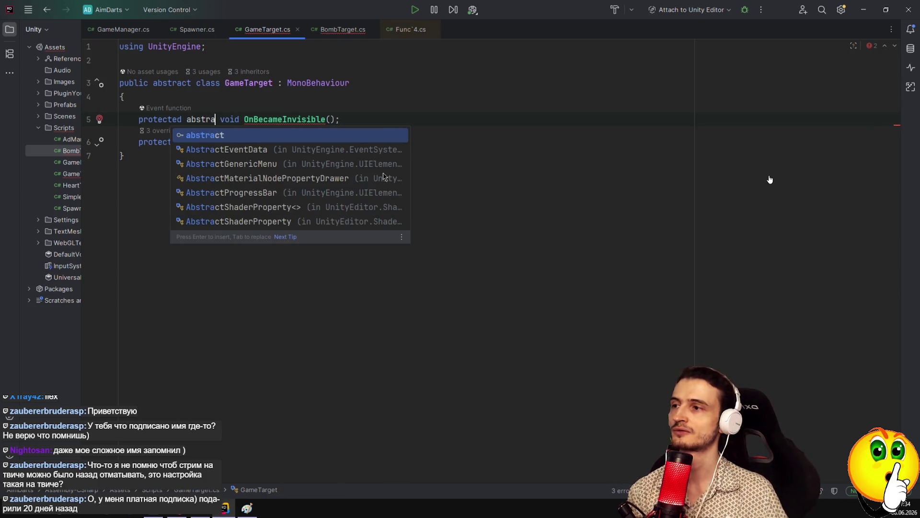
{"action": "key", "text": "Return"}
{"action": "key", "text": "Down"}
{"action": "key", "text": "End"}
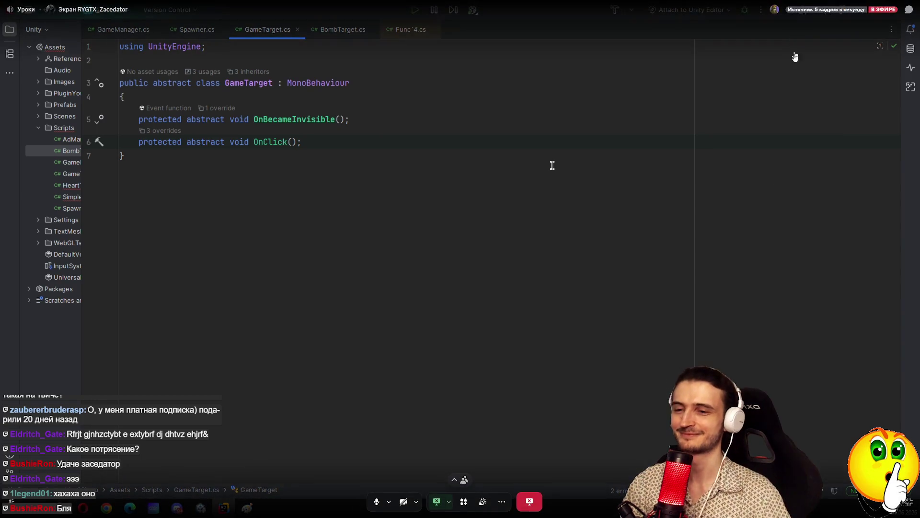
Exit Discord's fullscreen stream view and disconnect from the voice call.
{"action": "left_click", "coordinate": [909, 502]}
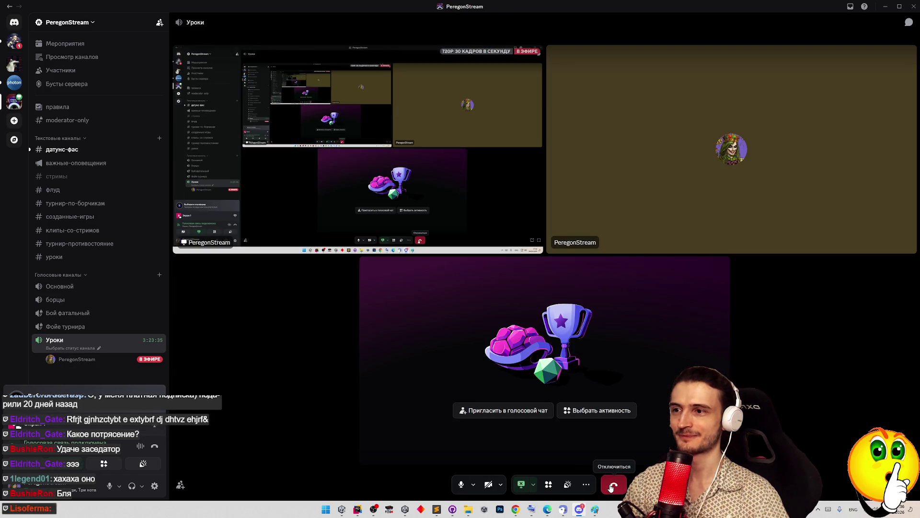
{"action": "left_click", "coordinate": [611, 485]}
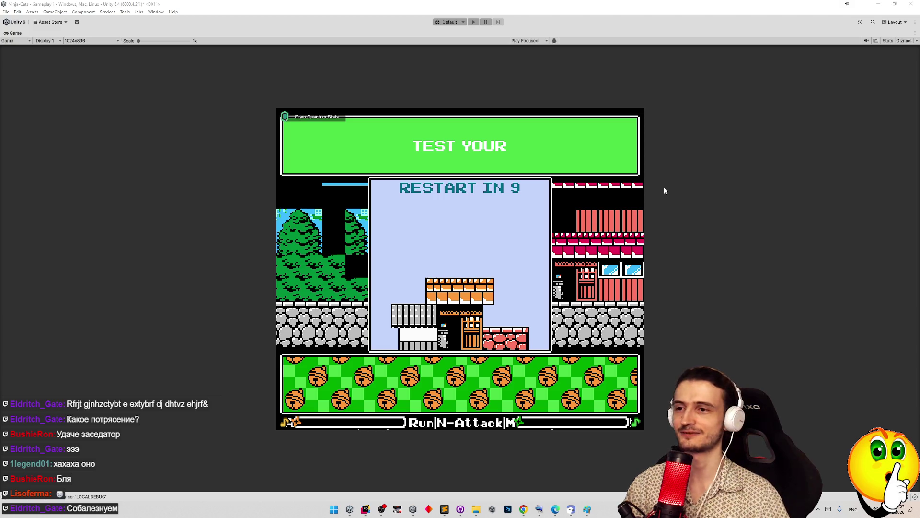
Restore the editor layout, save Gameplay 1, clear the Console, and glance at Rider's TilemapView.cs.
{"action": "key", "text": "shift+space"}
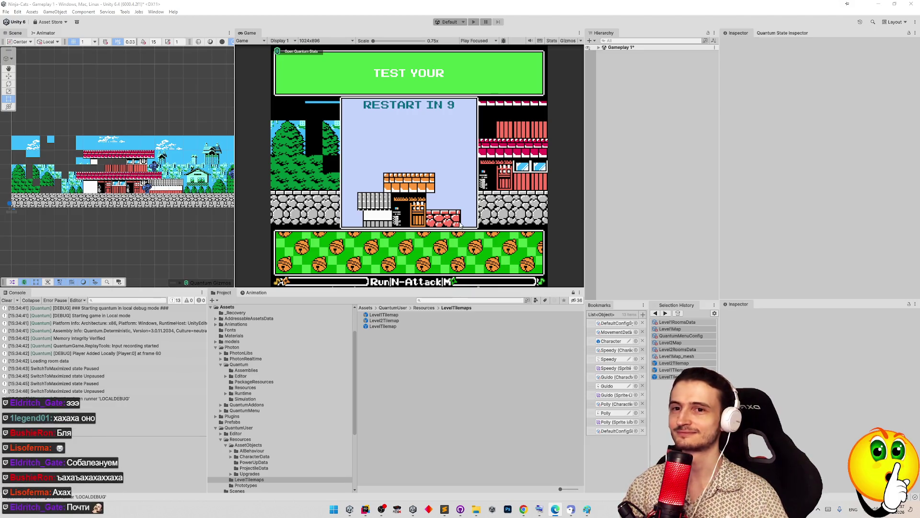
{"action": "left_click", "coordinate": [15, 299]}
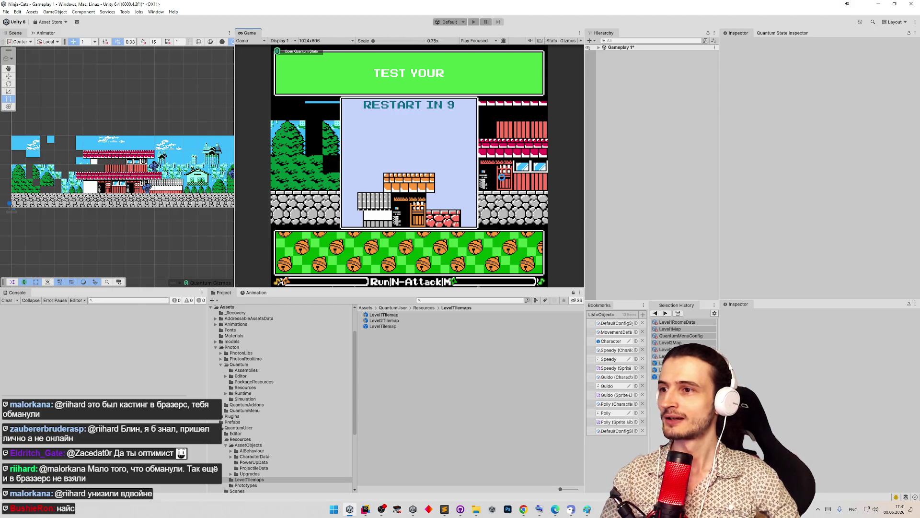
{"action": "key", "text": "ctrl+s"}
{"action": "left_click", "coordinate": [7, 300]}
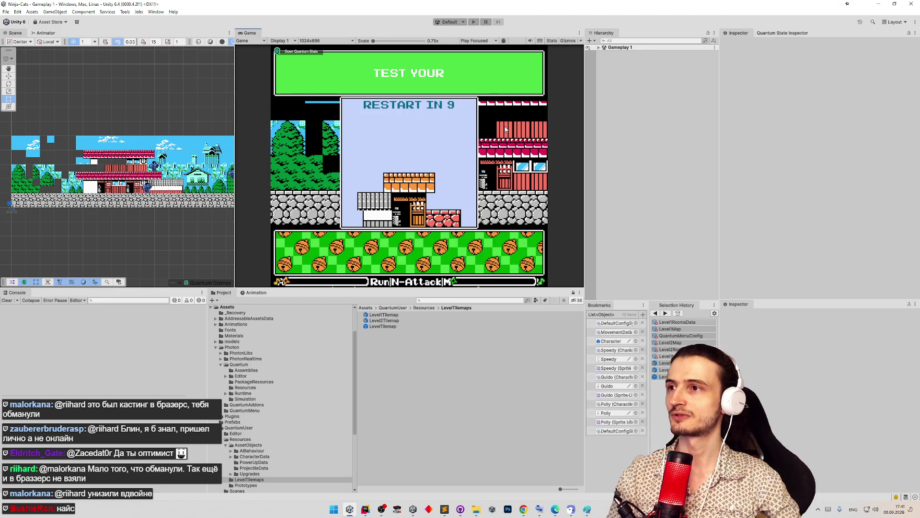
{"action": "key", "text": "alt+Tab"}
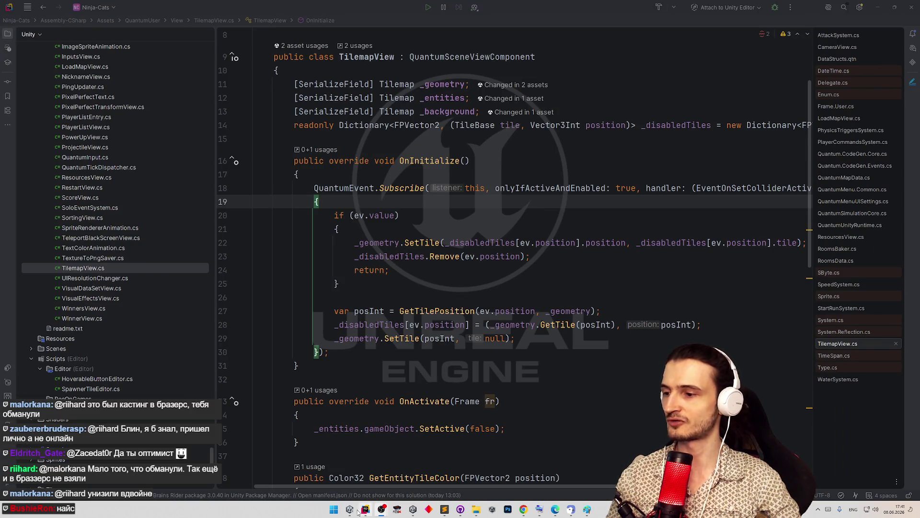
{"action": "key", "text": "alt+Tab"}
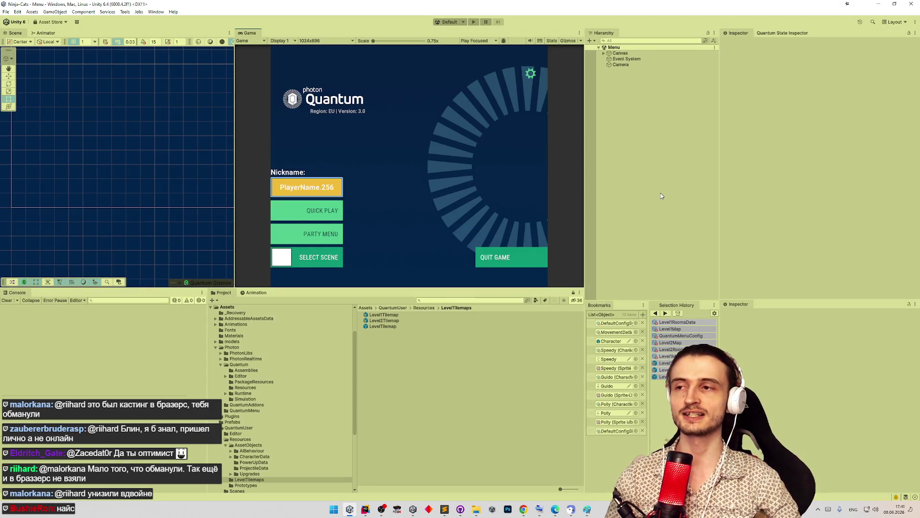
After a trial run, pick the StartFromMenu play-mode scenario and start the game again.
{"action": "key", "text": "ctrl+p"}
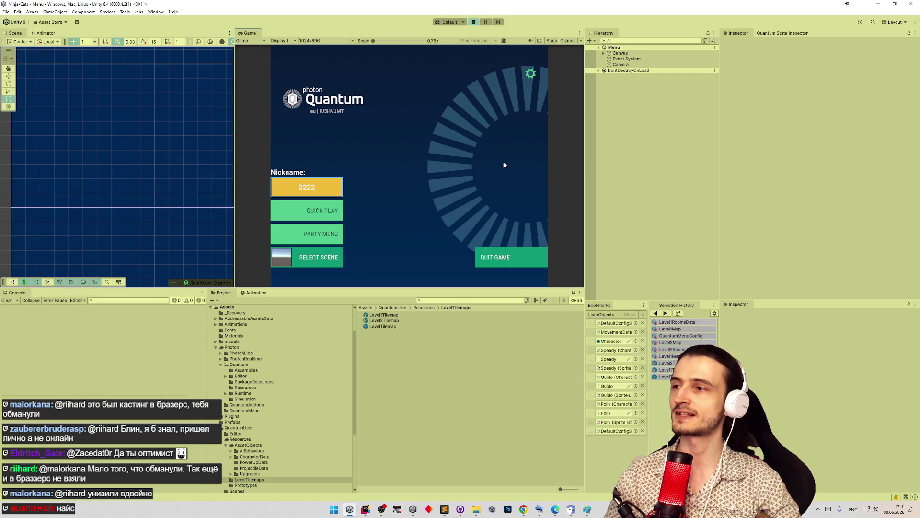
{"action": "left_click", "coordinate": [316, 257]}
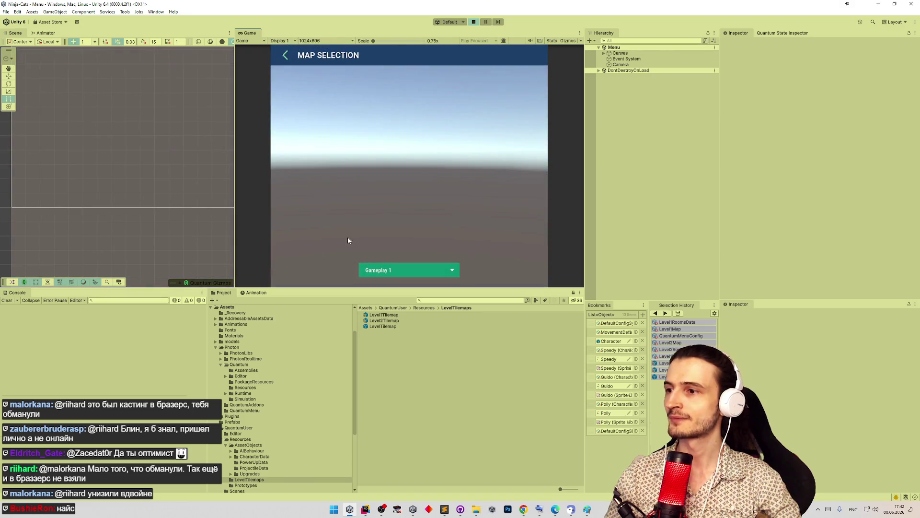
{"action": "left_click", "coordinate": [474, 23]}
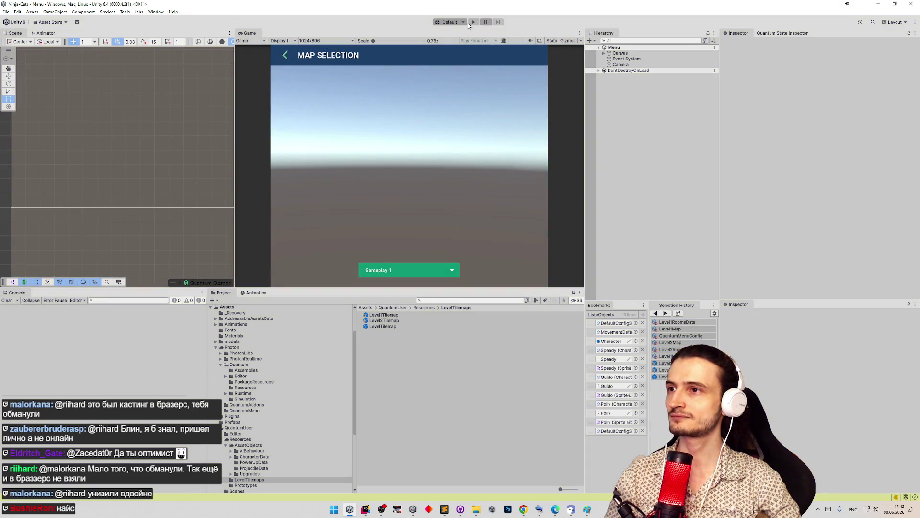
{"action": "left_click", "coordinate": [449, 22]}
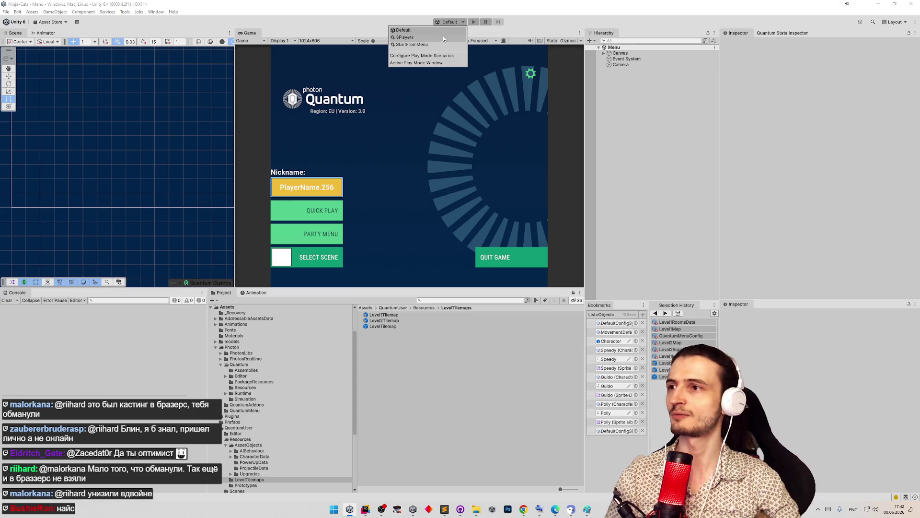
{"action": "left_click", "coordinate": [441, 44]}
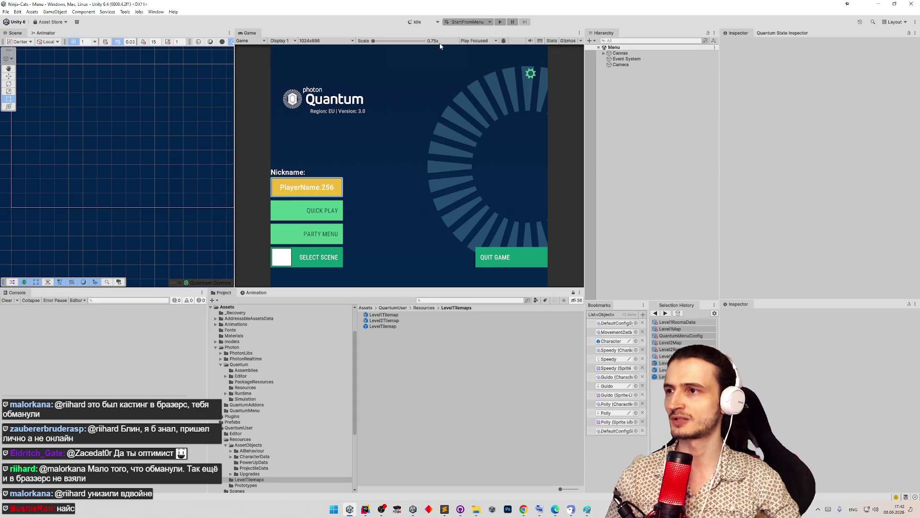
{"action": "left_click", "coordinate": [500, 22]}
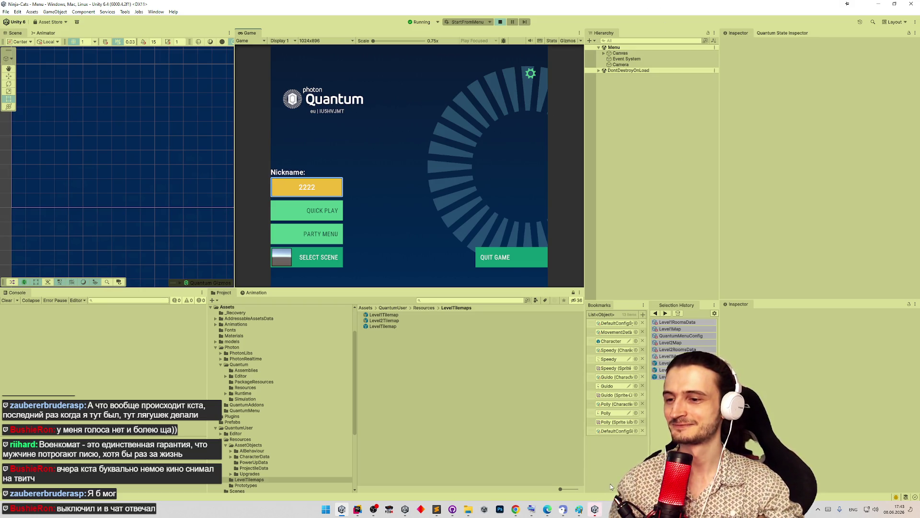
Move the Player 2 window aside and rename the first player to 1111.
{"action": "left_click", "coordinate": [596, 511]}
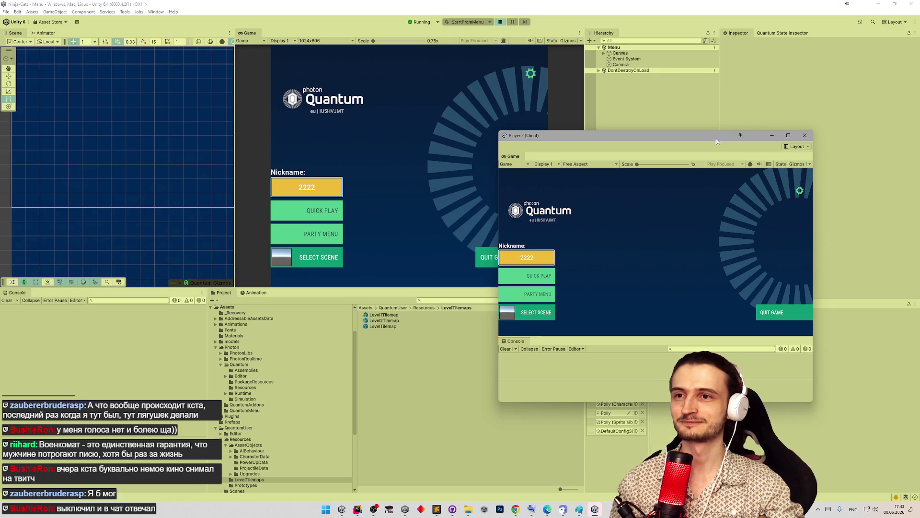
{"action": "left_click_drag", "start_coordinate": [717, 140], "coordinate": [797, 106]}
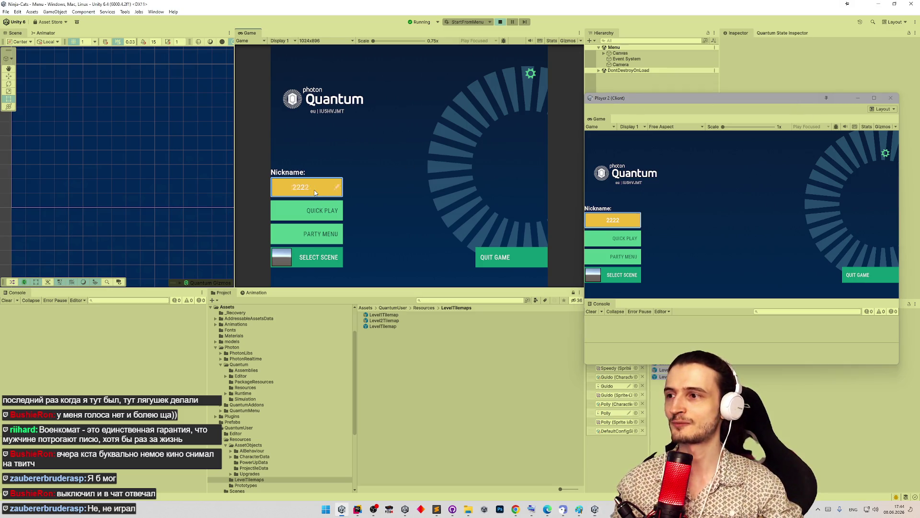
{"action": "left_click", "coordinate": [336, 187]}
{"action": "type", "text": "11"}
{"action": "key", "text": "Return"}
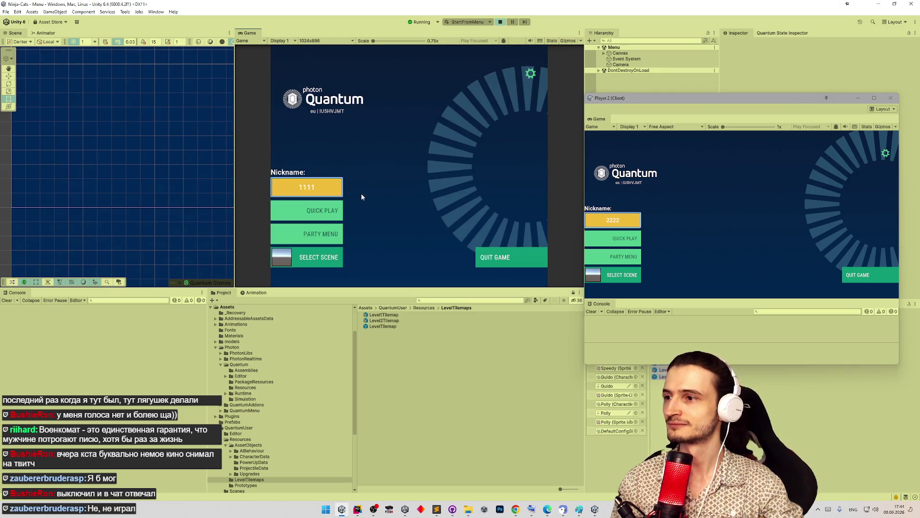
Browse the gameplay maps in both clients, start Quick Play in Player 2, and bring up ChatGPT.
{"action": "left_click", "coordinate": [314, 257]}
{"action": "left_click", "coordinate": [378, 270]}
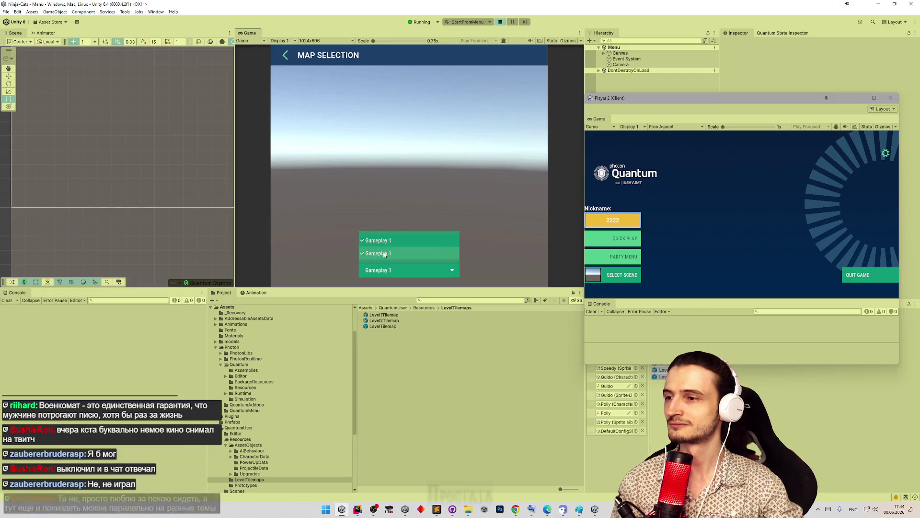
{"action": "left_click", "coordinate": [378, 253]}
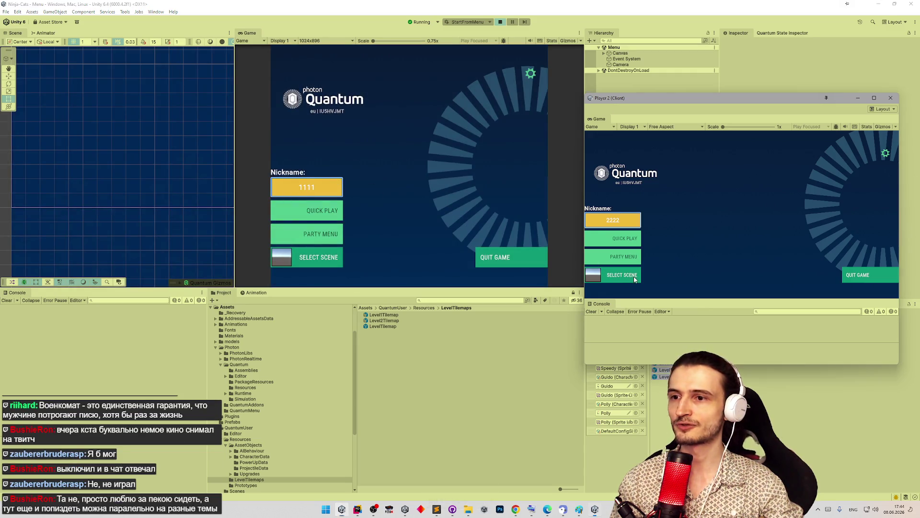
{"action": "left_click", "coordinate": [621, 275]}
{"action": "left_click", "coordinate": [724, 284]}
{"action": "left_click", "coordinate": [732, 277]}
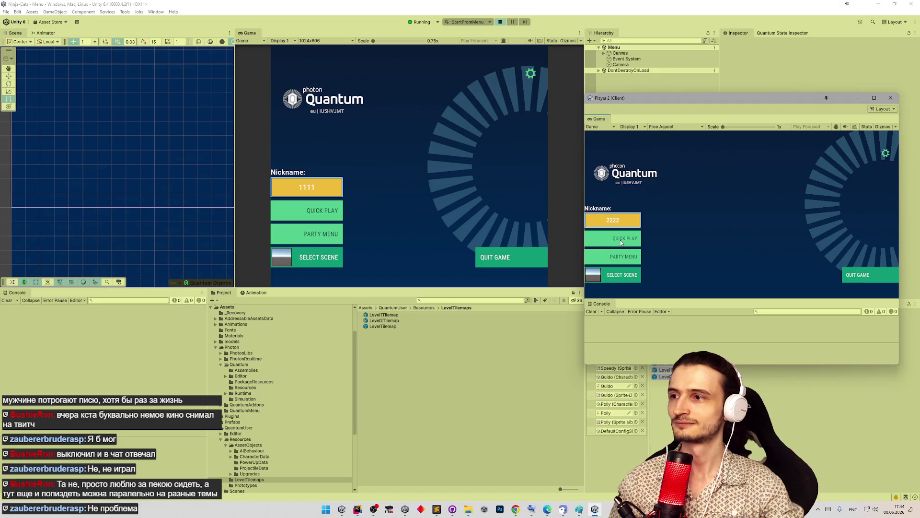
{"action": "left_click", "coordinate": [621, 242]}
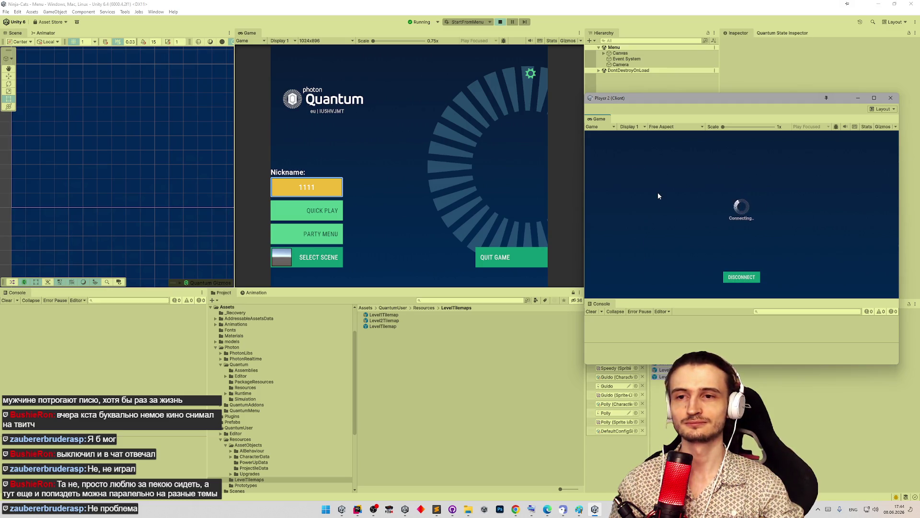
{"action": "left_click", "coordinate": [515, 508]}
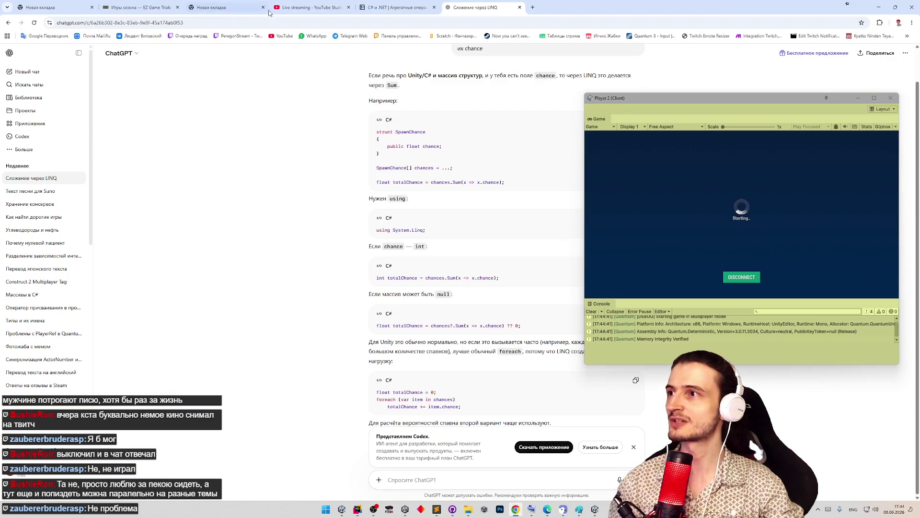
Open a followed channel's Twitch live stream in a new tab and dismiss the promo banner.
{"action": "middle_click", "coordinate": [225, 36]}
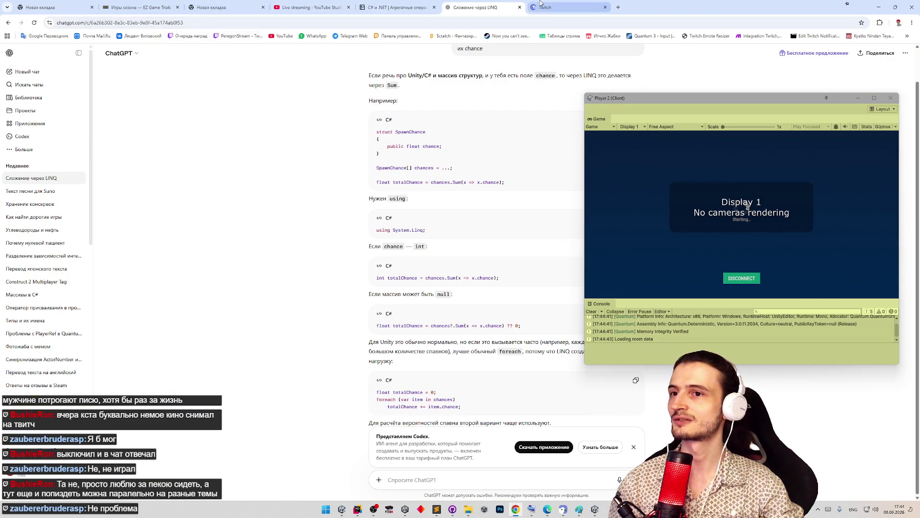
{"action": "left_click", "coordinate": [545, 6]}
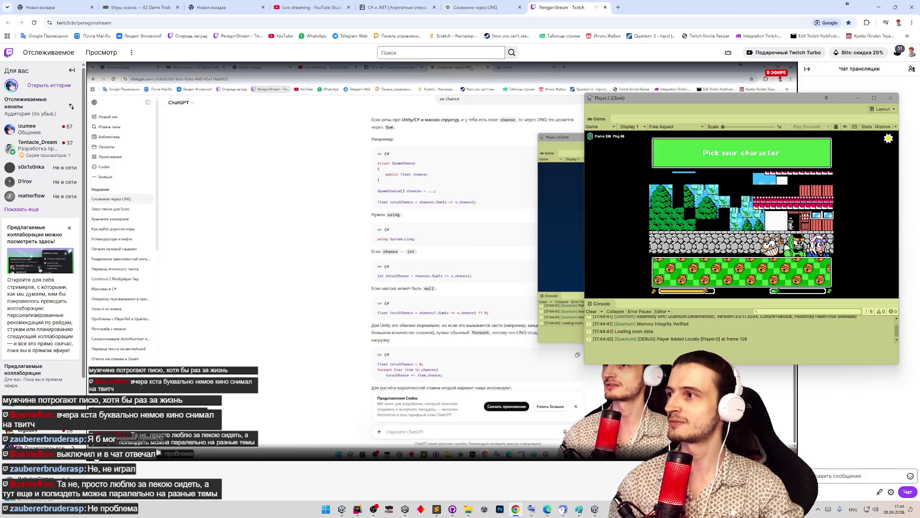
{"action": "left_click", "coordinate": [55, 149]}
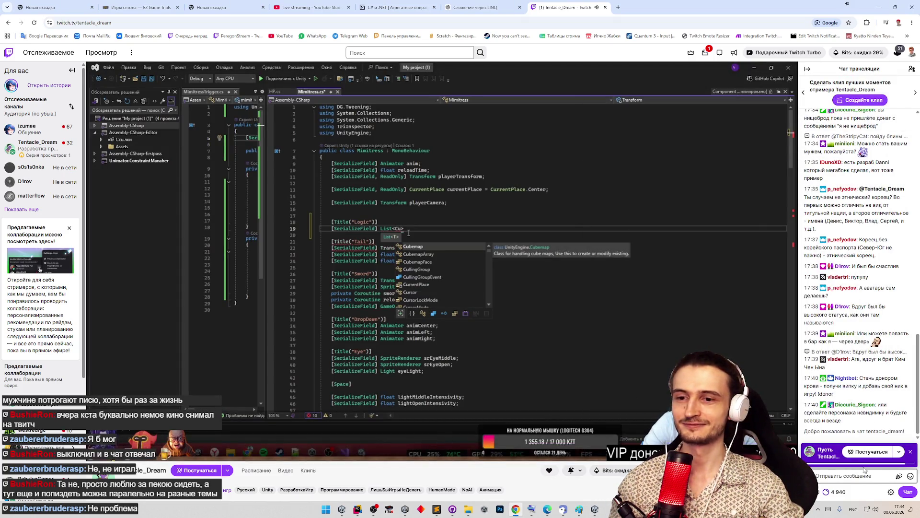
{"action": "left_click", "coordinate": [909, 453]}
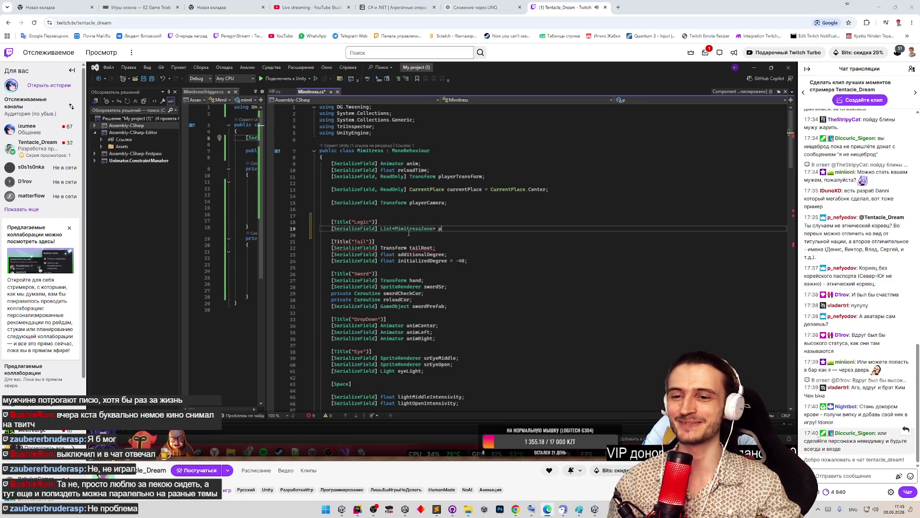
Send a chat invite to try the updated game, then reply 'Пон, нол ьпроблем ,в другой раз'.
{"action": "left_click", "coordinate": [833, 468]}
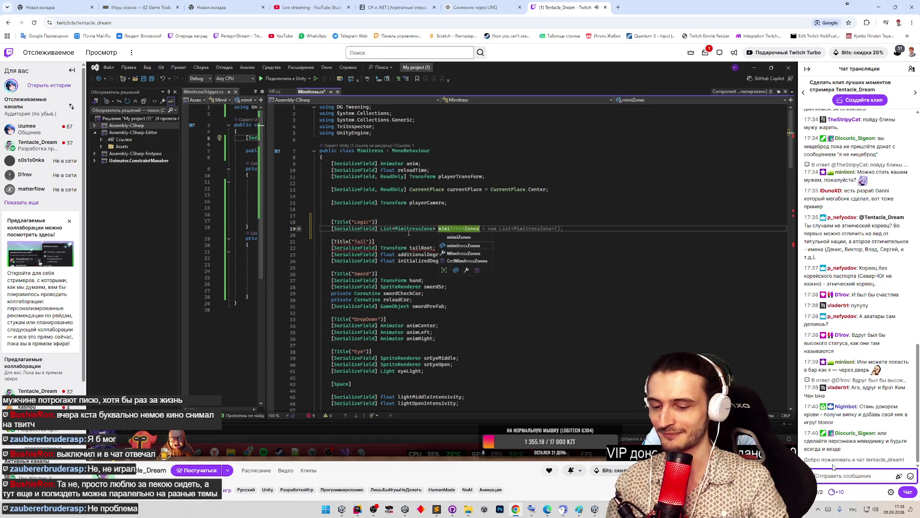
{"action": "type", "text": "Дл"}
{"action": "type", "text": "рова!"}
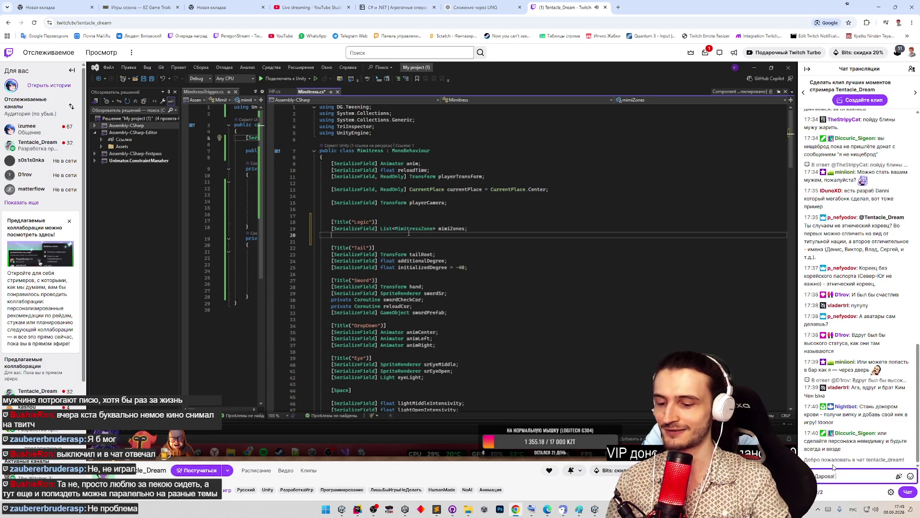
{"action": "type", "text": " Не желаеш"}
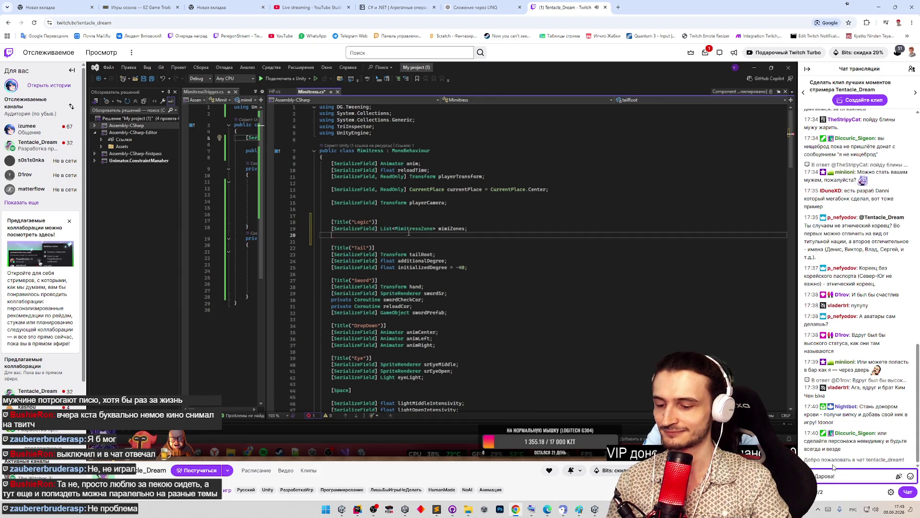
{"action": "type", "text": "ь ли сы"}
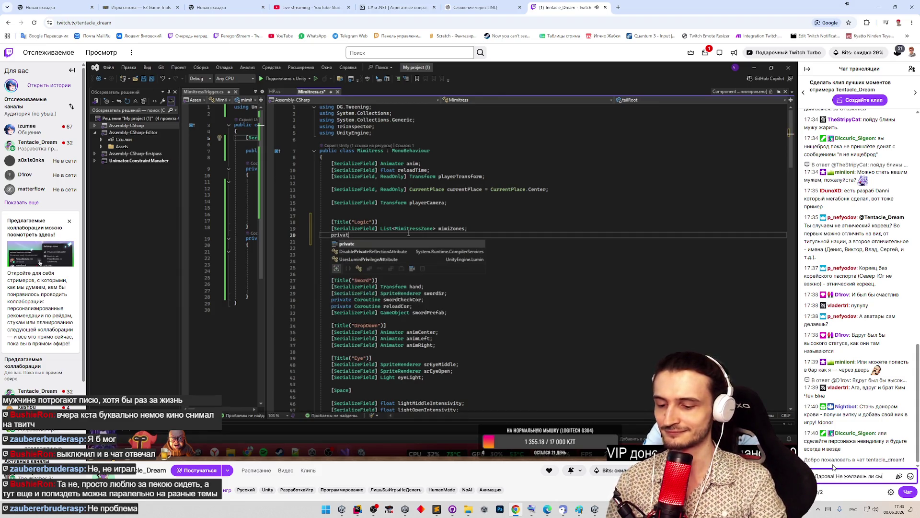
{"action": "type", "text": "грать в жаб"}
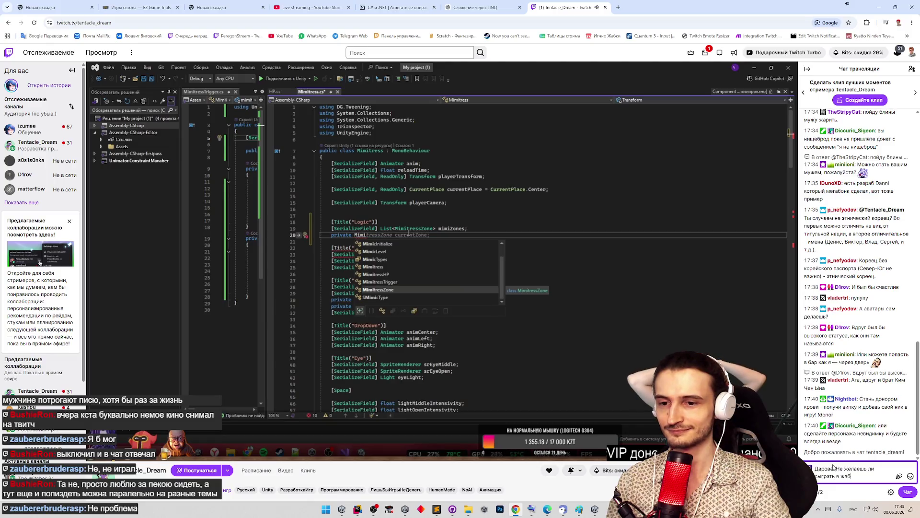
{"action": "type", "text": "? Сделал кучу изменений по"}
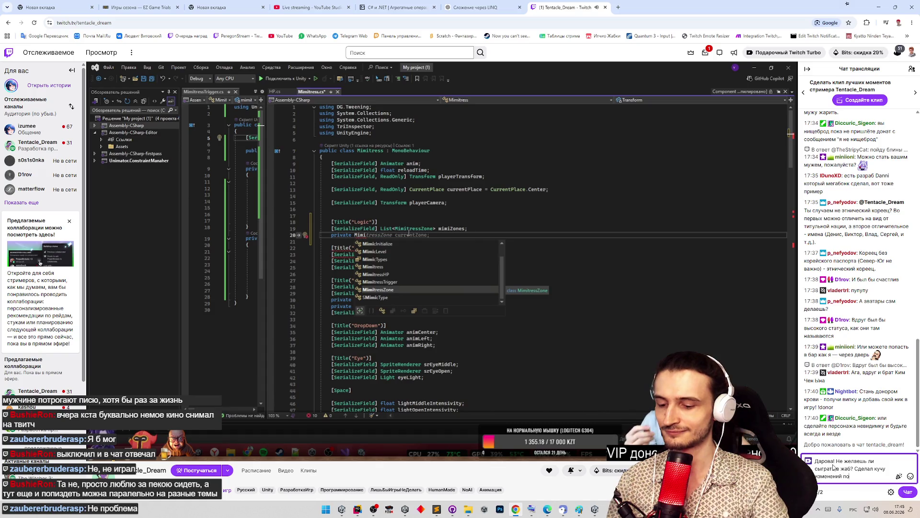
{"action": "type", "text": " твоему фидбе"}
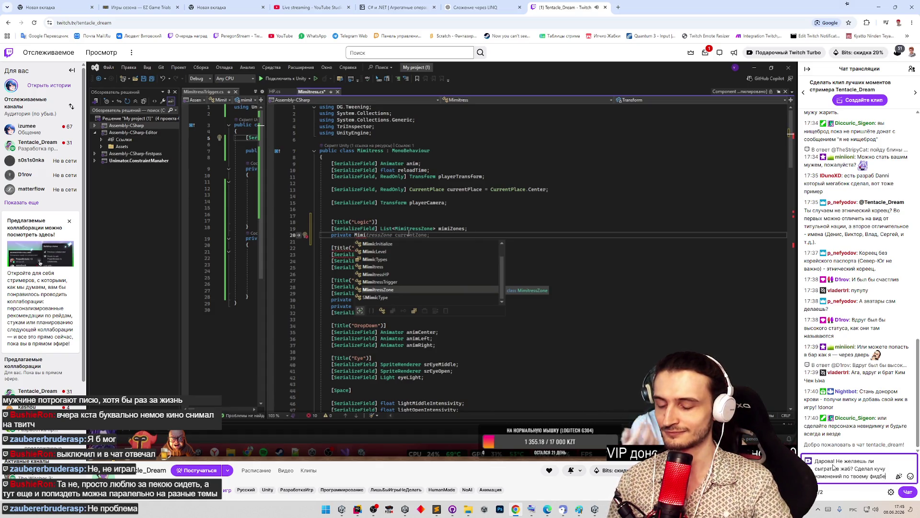
{"action": "type", "text": "ку, щас есть иг"}
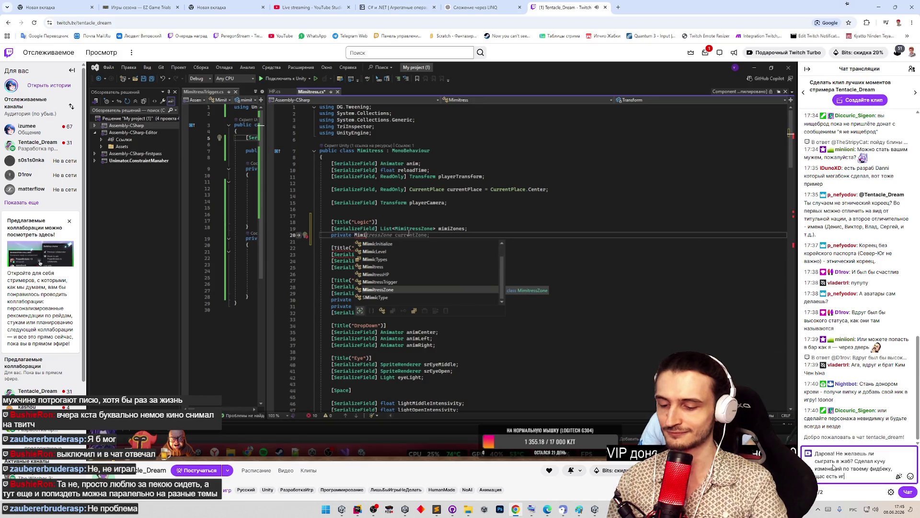
{"action": "type", "text": "рок, готовый "}
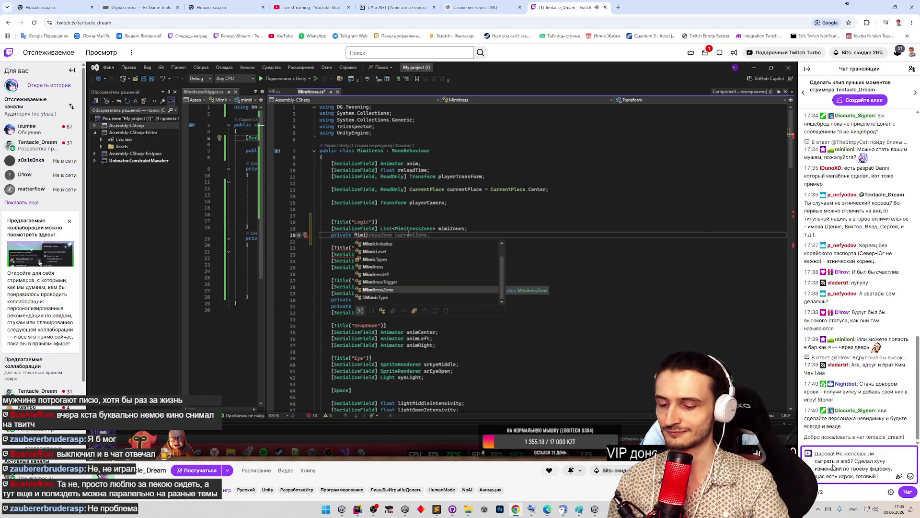
{"action": "type", "text": "заценить игру, он еще не играл"}
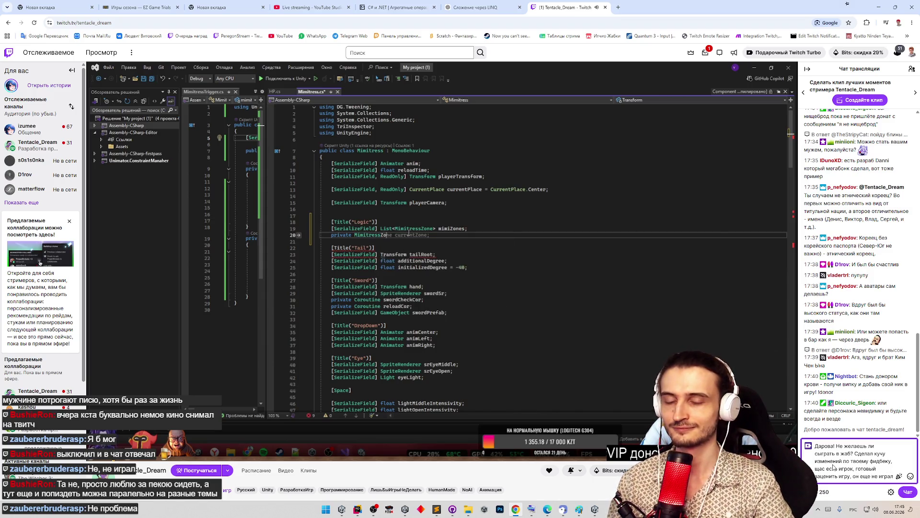
{"action": "type", "text": ", сыгра"}
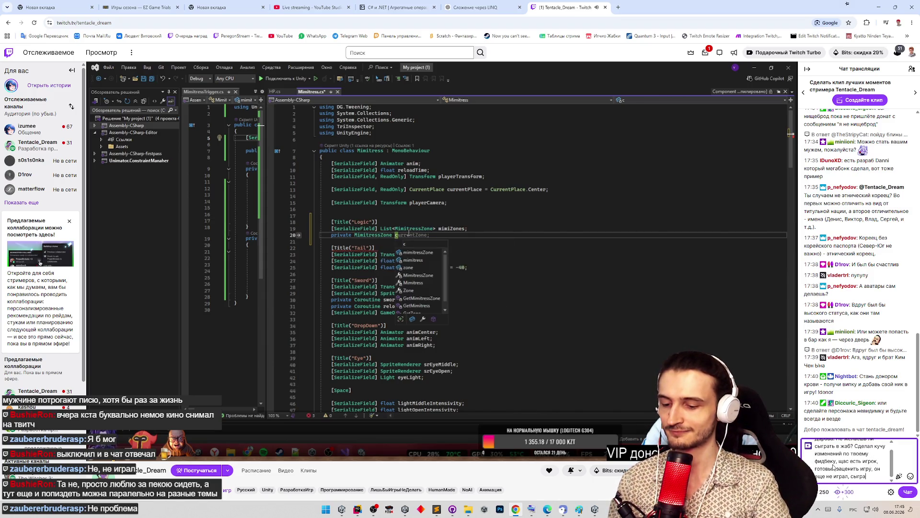
{"action": "type", "text": "л бы с ним?"}
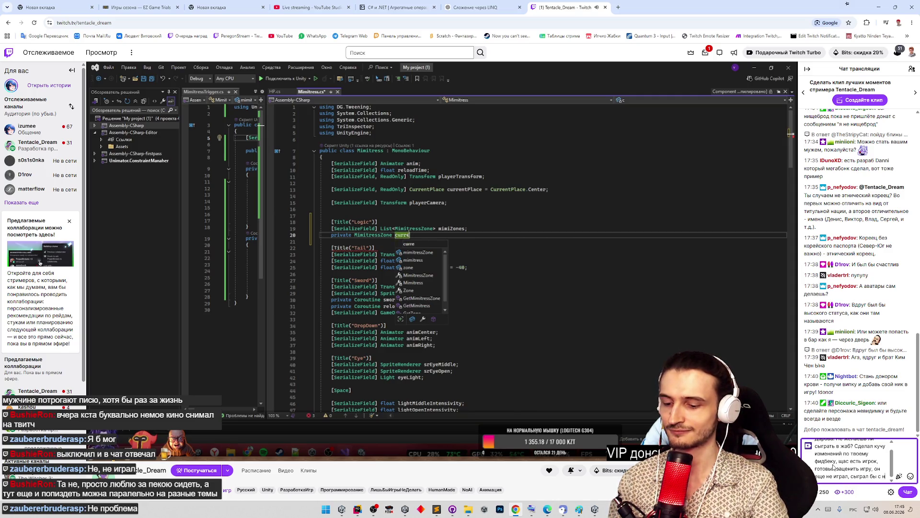
{"action": "key", "text": "Return"}
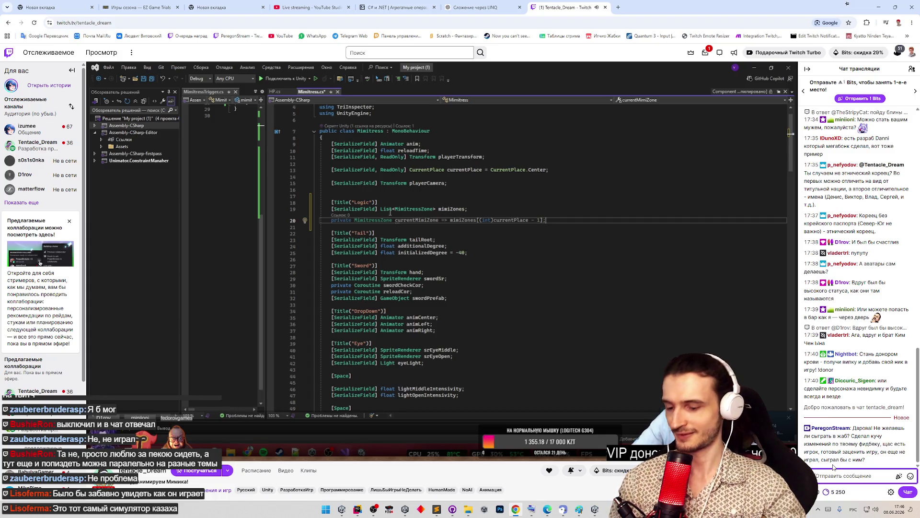
{"action": "type", "text": "Пон, нол ьпро"}
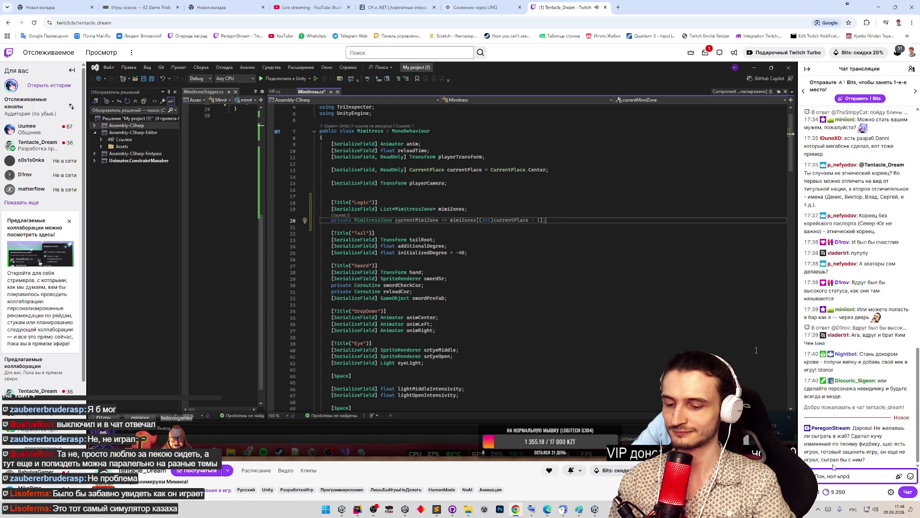
{"action": "type", "text": "блем ,в другой раз"}
{"action": "key", "text": "Return"}
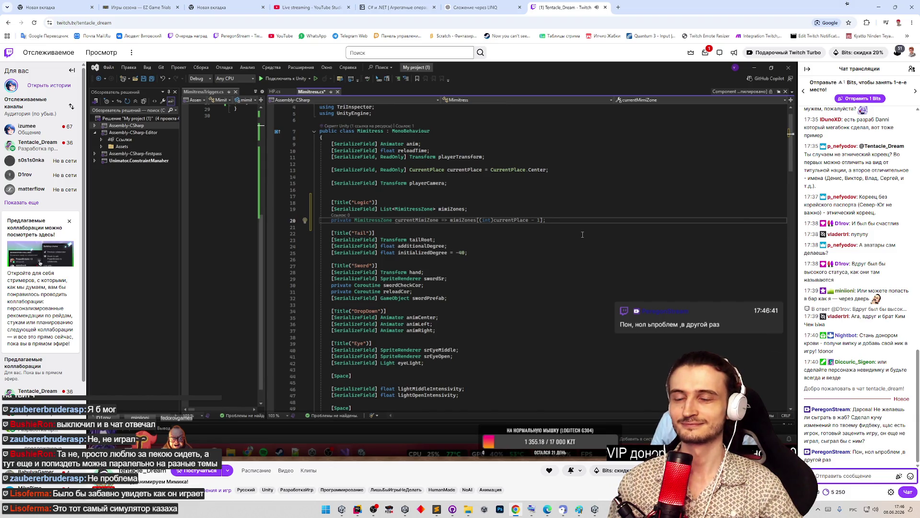
Send a chat reply asking whether the stream title looks offensive, then close the Twitch tab.
{"action": "type", "text": "Видел м"}
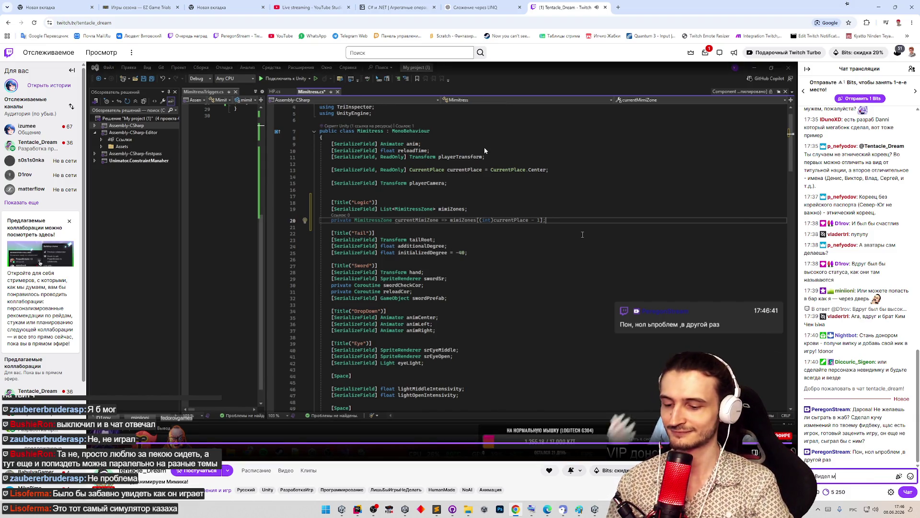
{"action": "key", "text": "BackSpace"}
{"action": "type", "text": "название моего"}
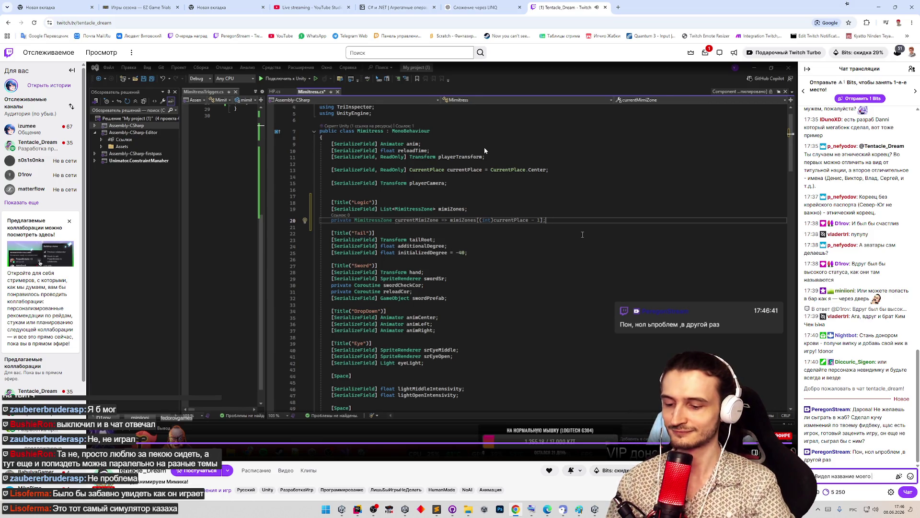
{"action": "type", "text": " стрима? оно не о"}
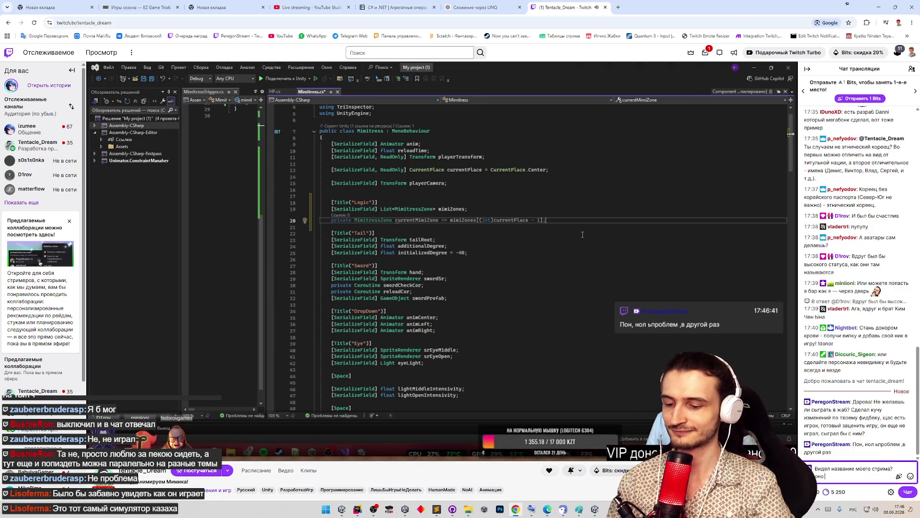
{"action": "key", "text": "BackSpace"}
{"action": "key", "text": "BackSpace"}
{"action": "key", "text": "BackSpace"}
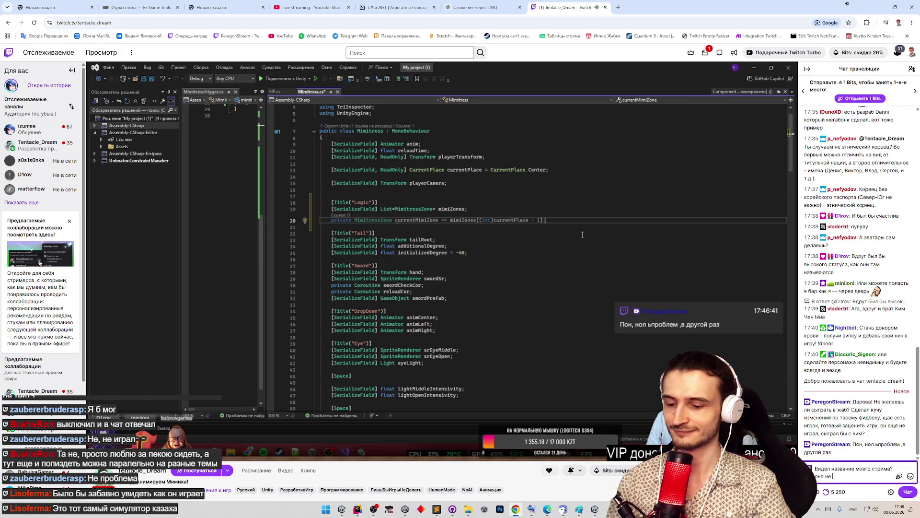
{"action": "type", "text": "выглядит о"}
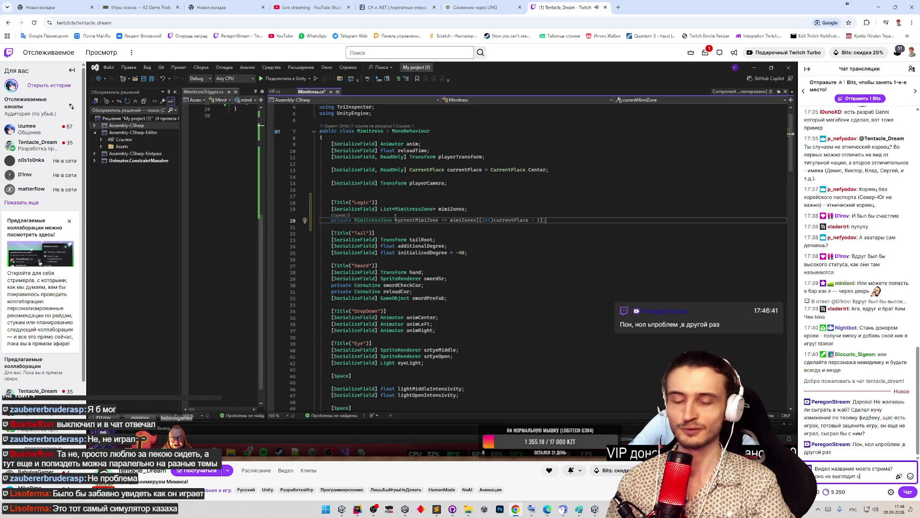
{"action": "type", "text": "скорбл"}
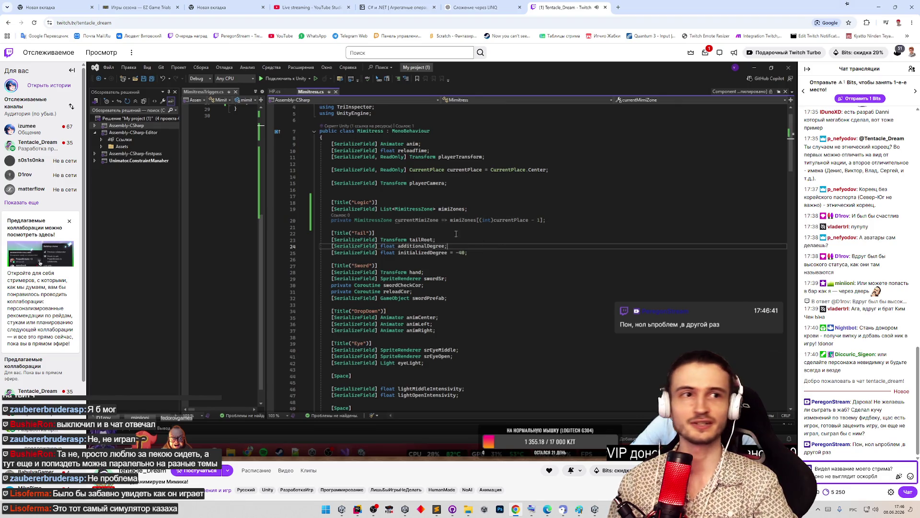
{"action": "key", "text": "Return"}
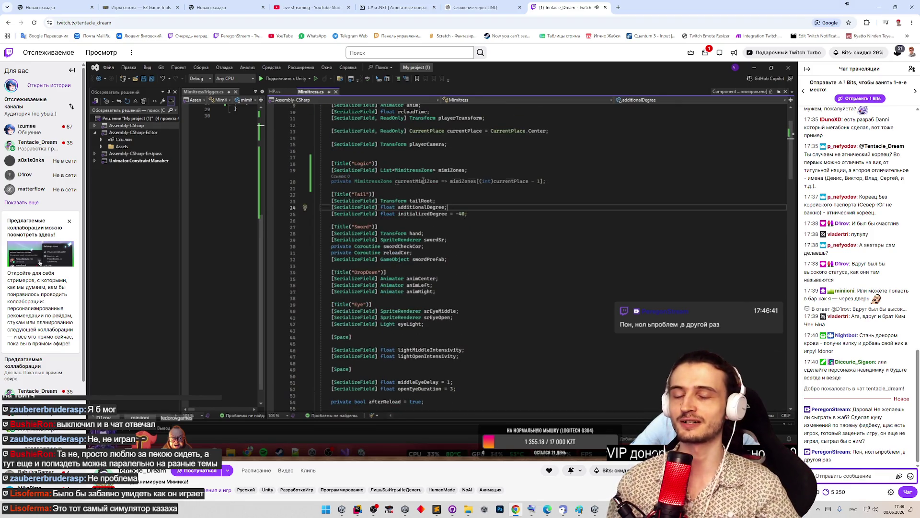
{"action": "left_click", "coordinate": [605, 8]}
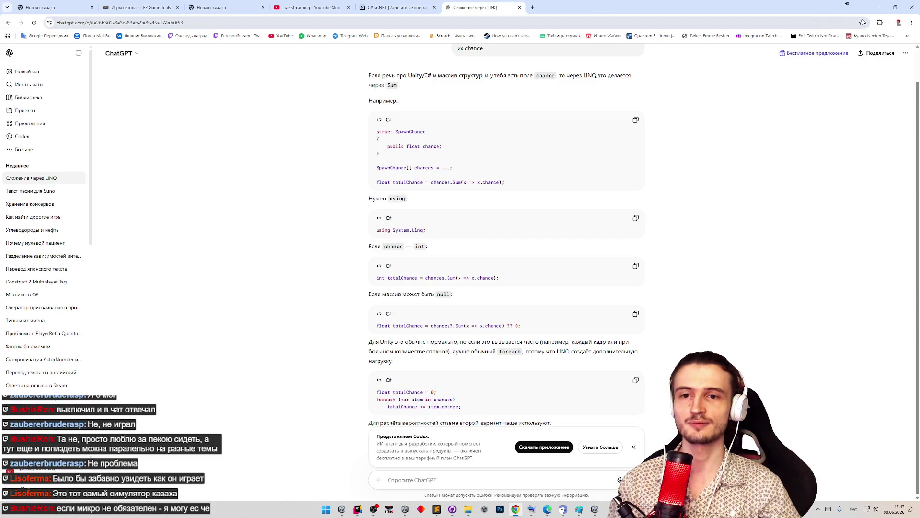
Minimize the ChatGPT browser window and switch back to the Unity editor.
{"action": "left_click", "coordinate": [879, 8]}
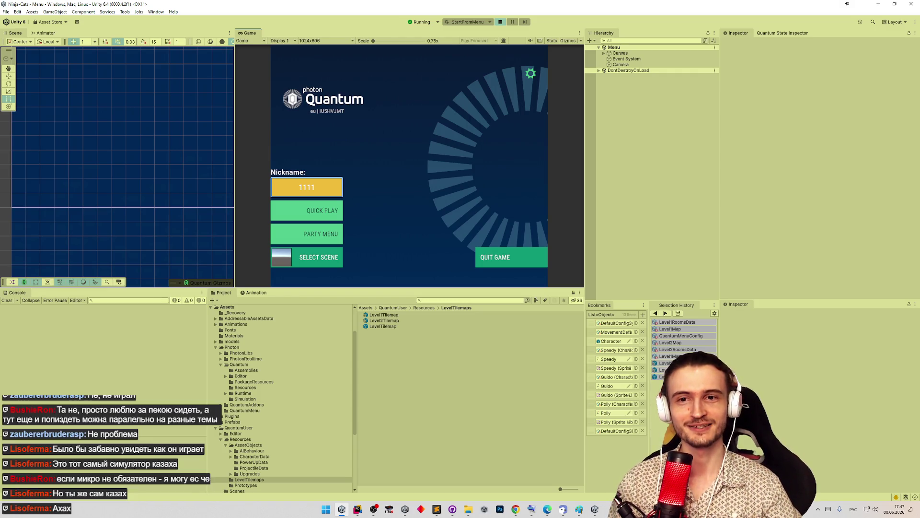
{"action": "key", "text": "alt+Tab"}
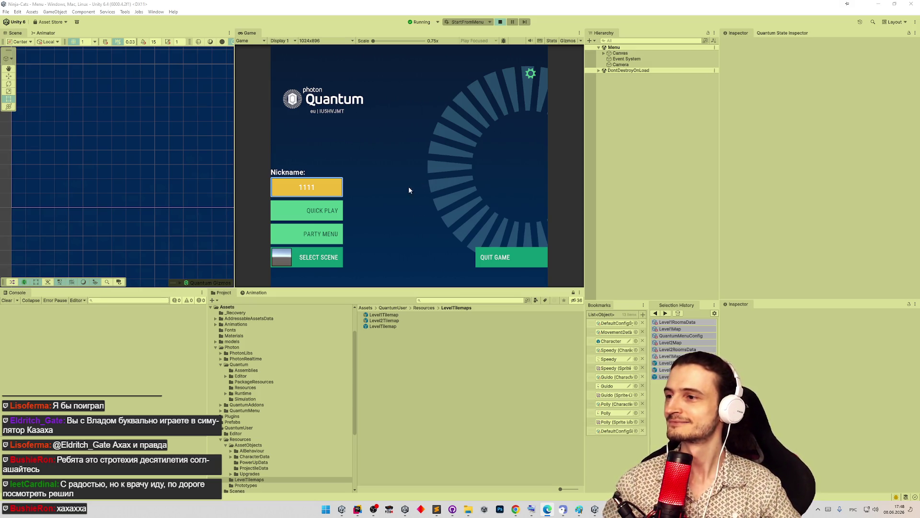
Bring the Player 2 (Client) game window to the front from the taskbar.
{"action": "left_click", "coordinate": [595, 509]}
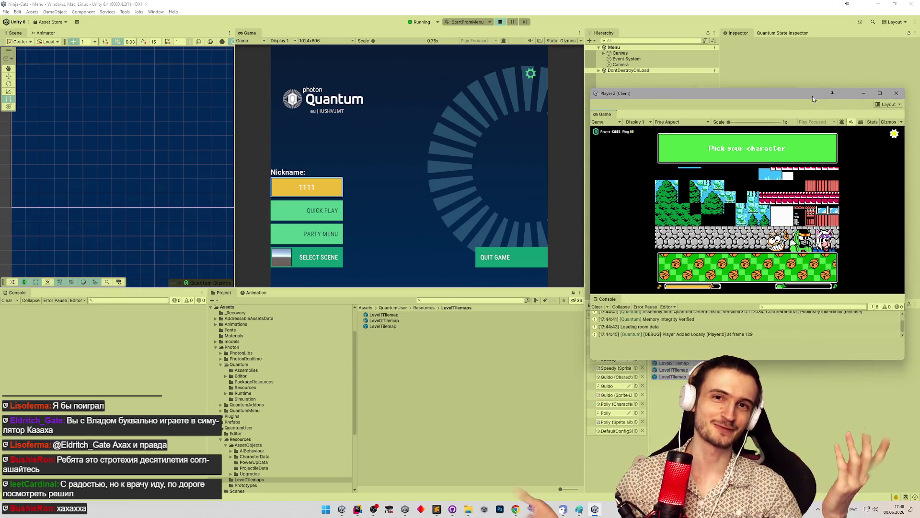
Nudge the Player 2 window up and confirm Select Scene still has Gameplay 1 chosen.
{"action": "left_click_drag", "start_coordinate": [812, 99], "coordinate": [815, 85]}
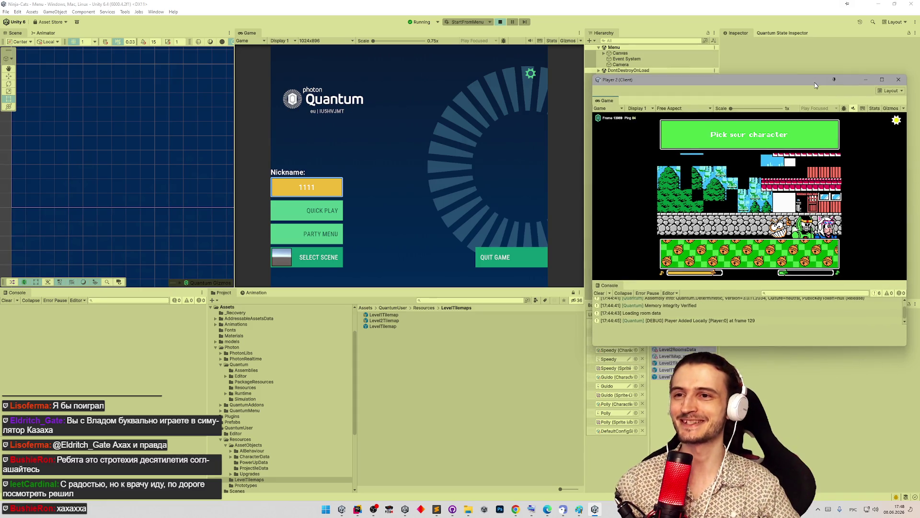
{"action": "left_click", "coordinate": [321, 188]}
{"action": "left_click", "coordinate": [367, 198]}
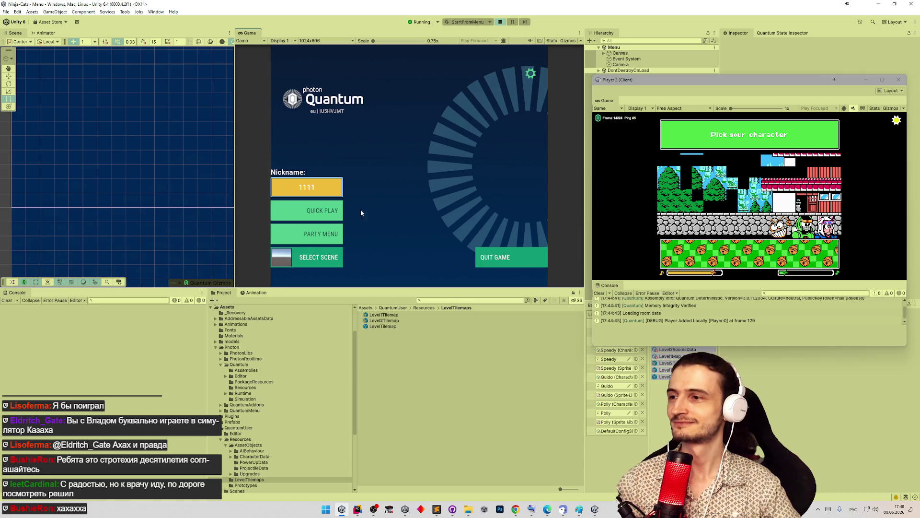
{"action": "left_click", "coordinate": [310, 258]}
{"action": "left_click", "coordinate": [393, 270]}
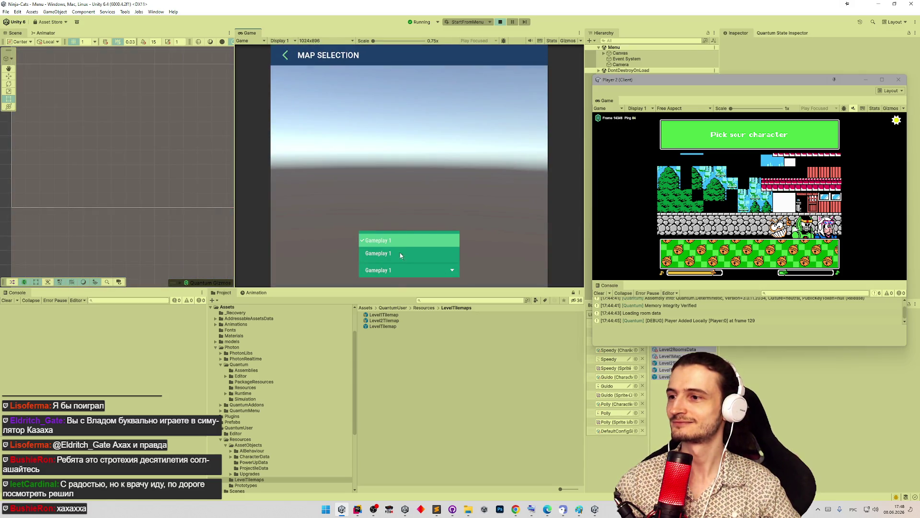
{"action": "left_click", "coordinate": [426, 197]}
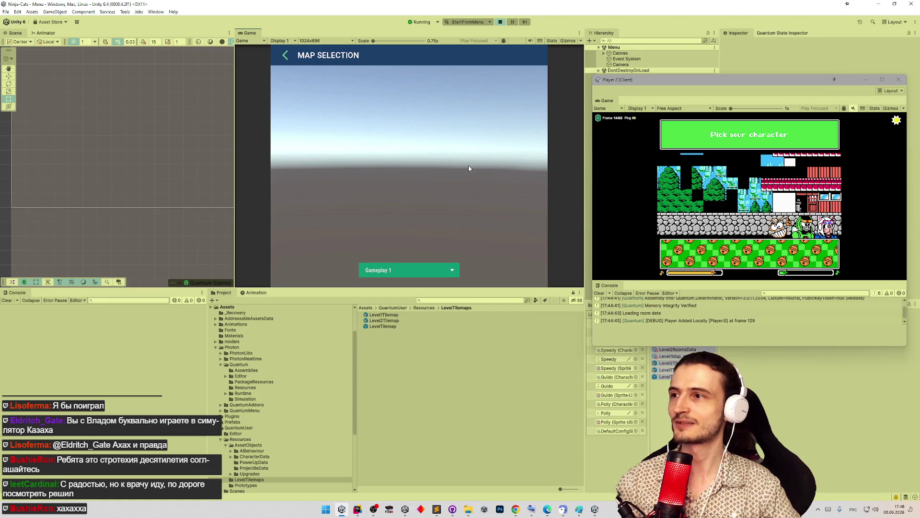
{"action": "left_click", "coordinate": [405, 270]}
{"action": "left_click", "coordinate": [359, 153]}
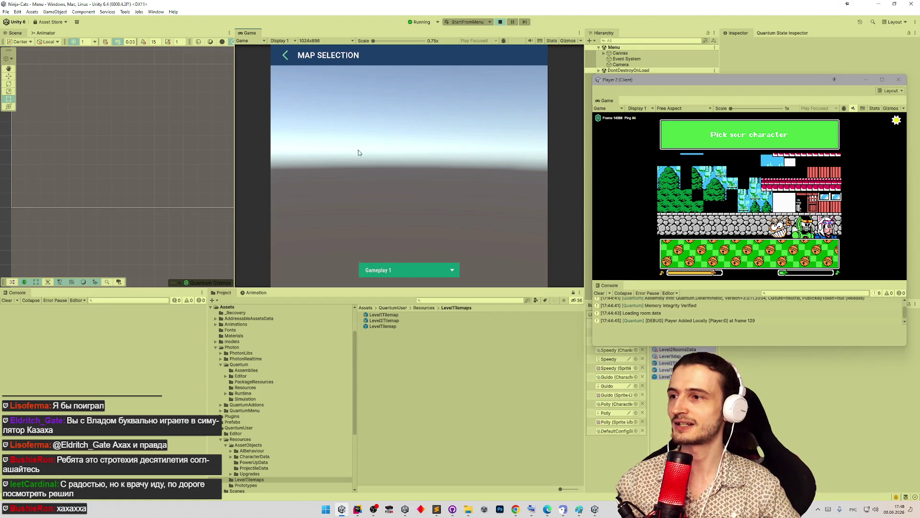
Start a Quick Play match from the main menu and pick a character for Player 2.
{"action": "left_click", "coordinate": [286, 56]}
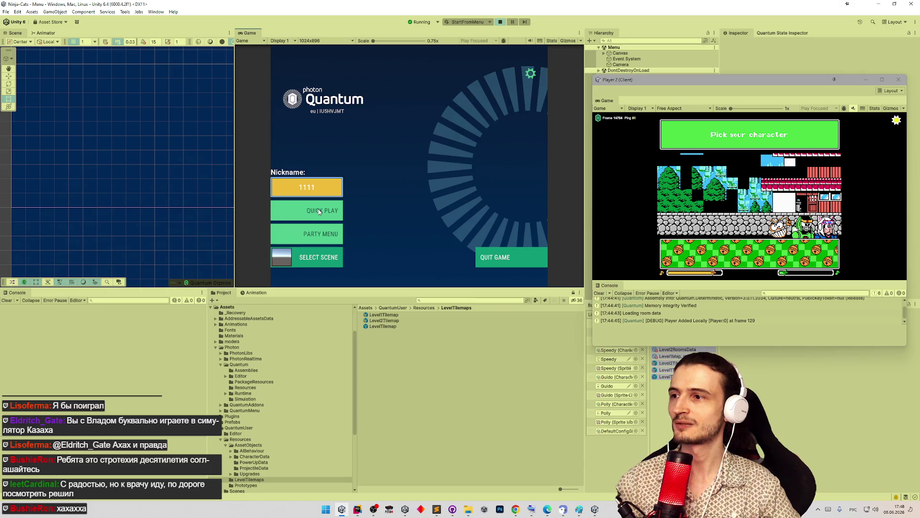
{"action": "left_click", "coordinate": [319, 211]}
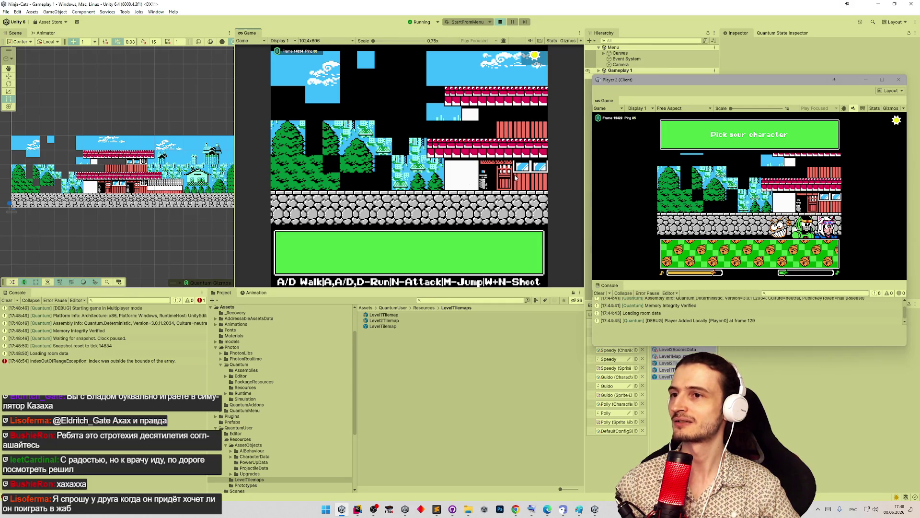
{"action": "left_click", "coordinate": [824, 228]}
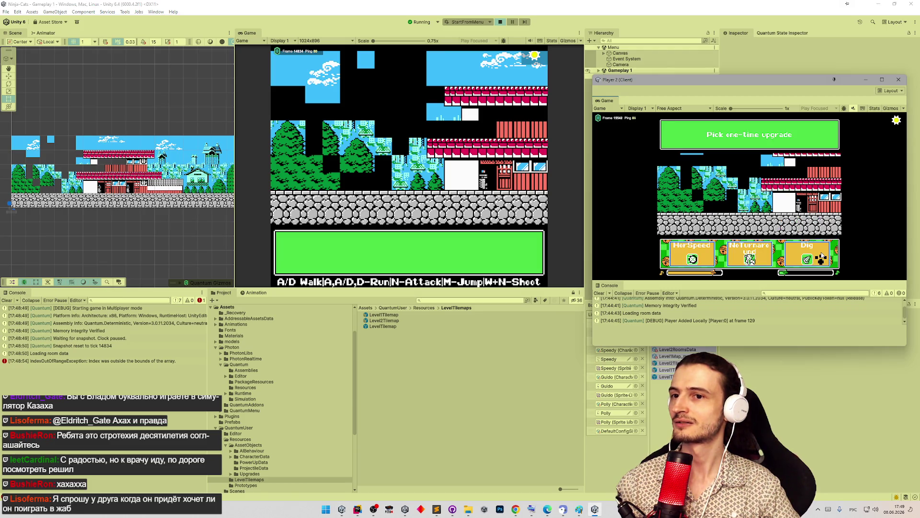
Take the Dig upgrade for Player 2, then disconnect the main game via the session panel.
{"action": "left_click", "coordinate": [821, 257]}
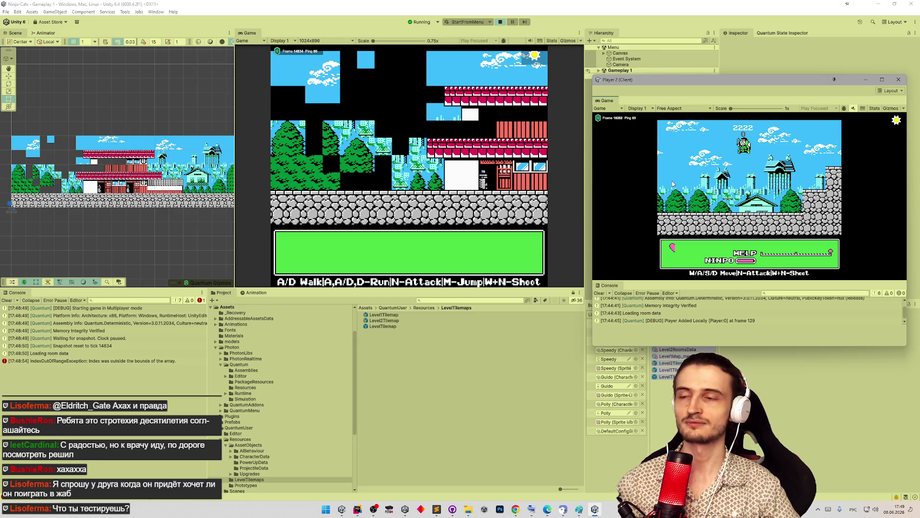
{"action": "left_click", "coordinate": [541, 60]}
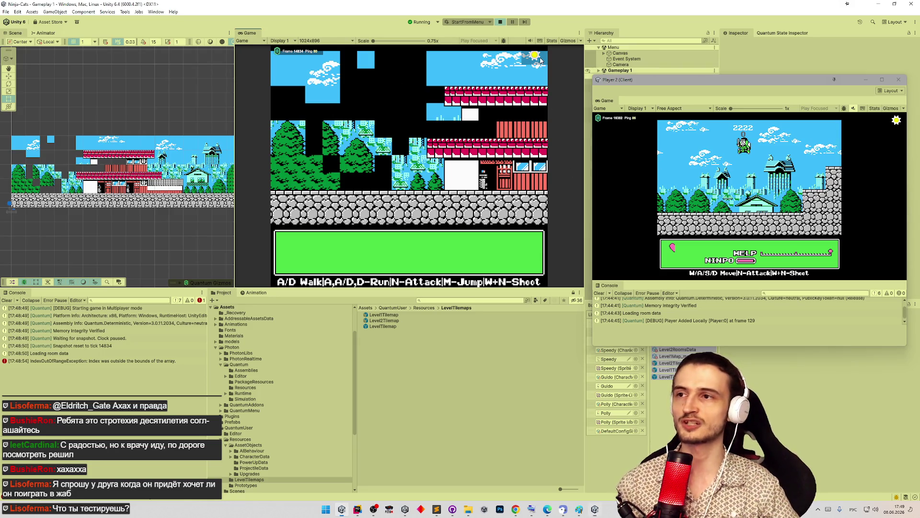
{"action": "left_click", "coordinate": [540, 58]}
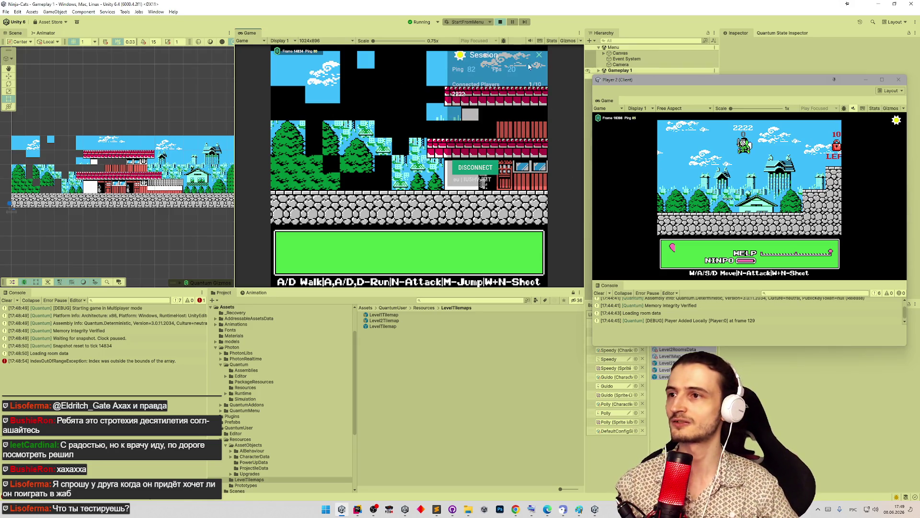
{"action": "left_click", "coordinate": [476, 165]}
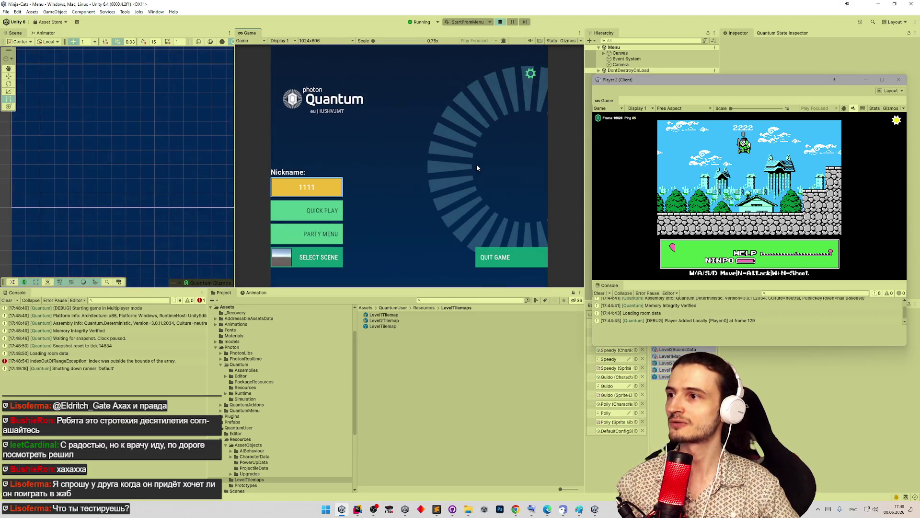
Clear the Console and confirm Gameplay 1 is still the selected map.
{"action": "left_click", "coordinate": [7, 301]}
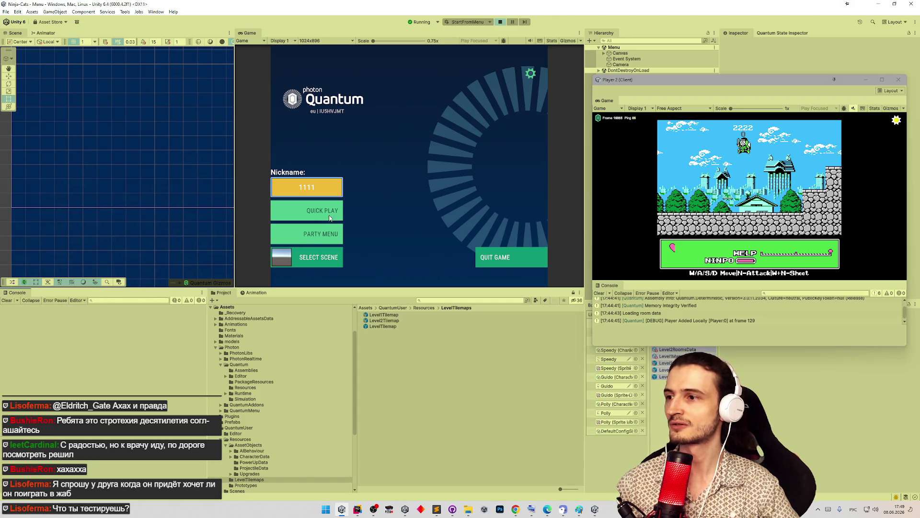
{"action": "left_click", "coordinate": [319, 257]}
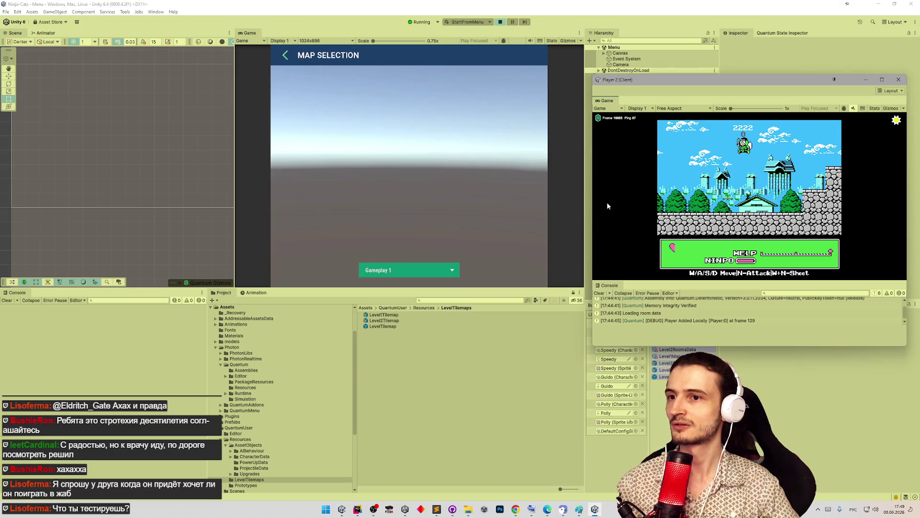
{"action": "left_click", "coordinate": [390, 263]}
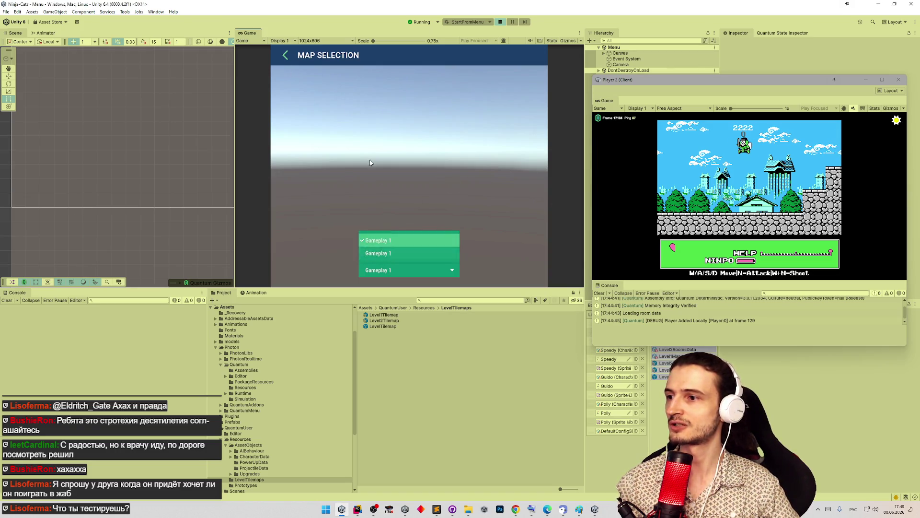
{"action": "left_click", "coordinate": [286, 55]}
{"action": "left_click", "coordinate": [285, 55]}
Start a Quick Play match, pick a character for the main player, and take FrontUfo.
{"action": "left_click", "coordinate": [305, 207]}
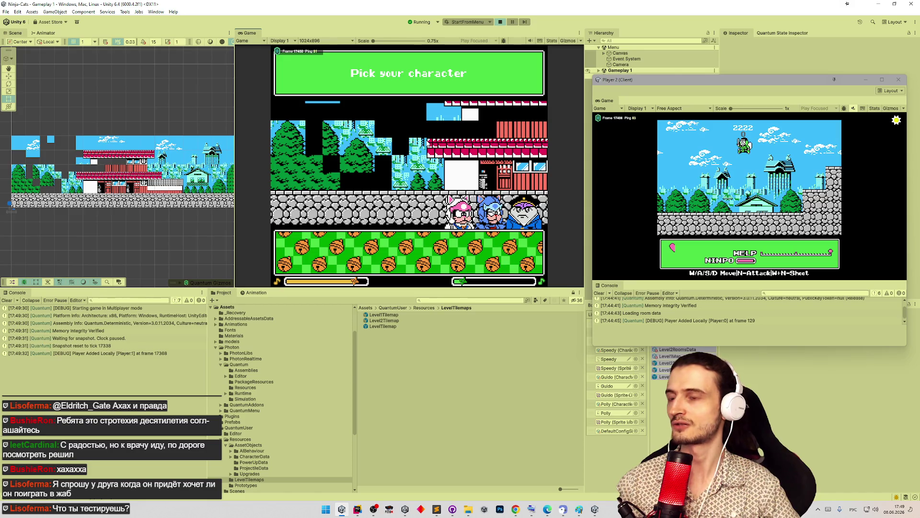
{"action": "key", "text": "Tab"}
{"action": "key", "text": "Tab"}
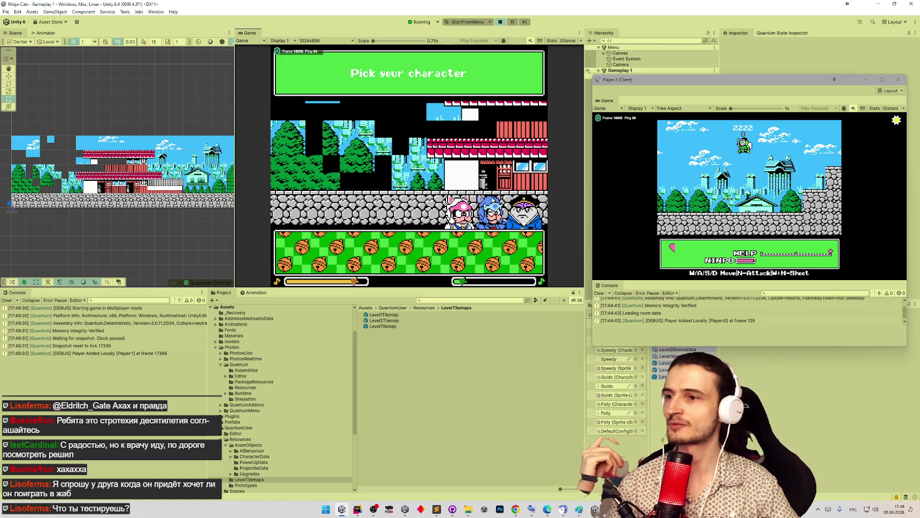
{"action": "left_click", "coordinate": [488, 211]}
{"action": "left_click", "coordinate": [521, 261]}
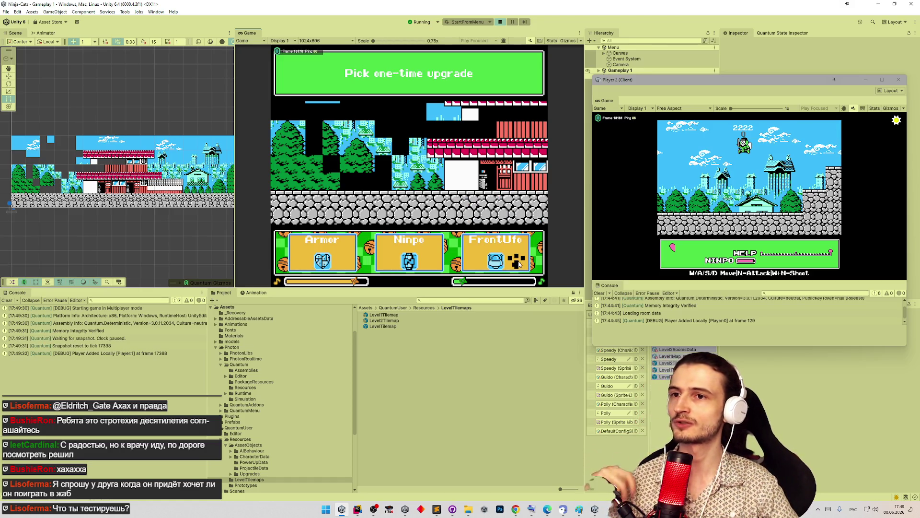
{"action": "left_click", "coordinate": [520, 261]}
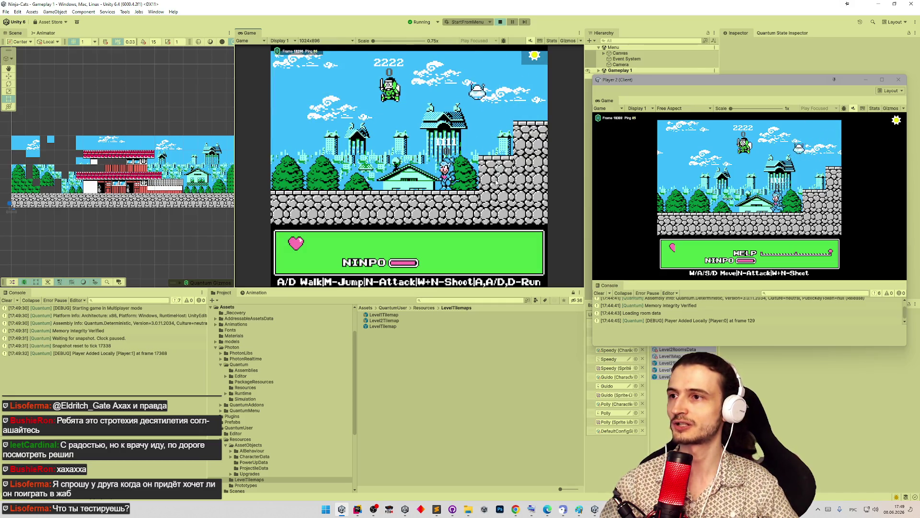
Disconnect to the menu, confirm nickname 1111, and bring up the Sublime Text bug list.
{"action": "left_click", "coordinate": [535, 55]}
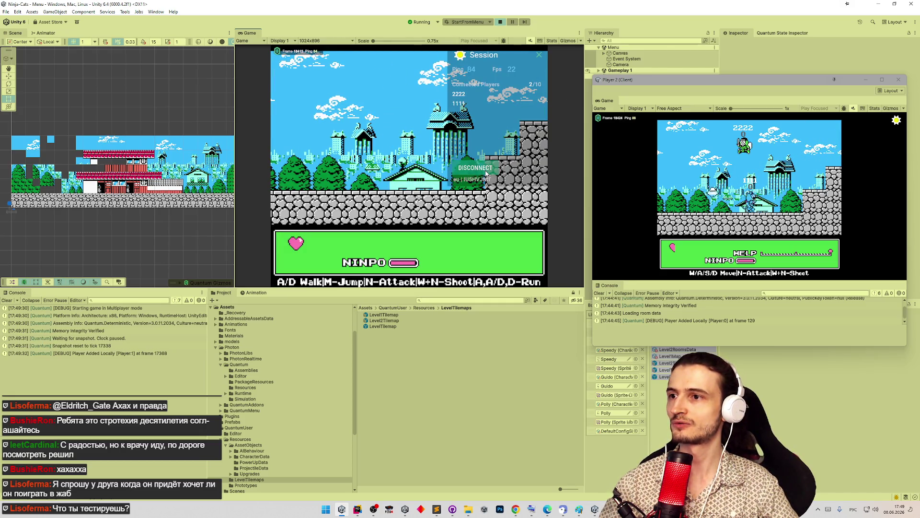
{"action": "left_click", "coordinate": [474, 168]}
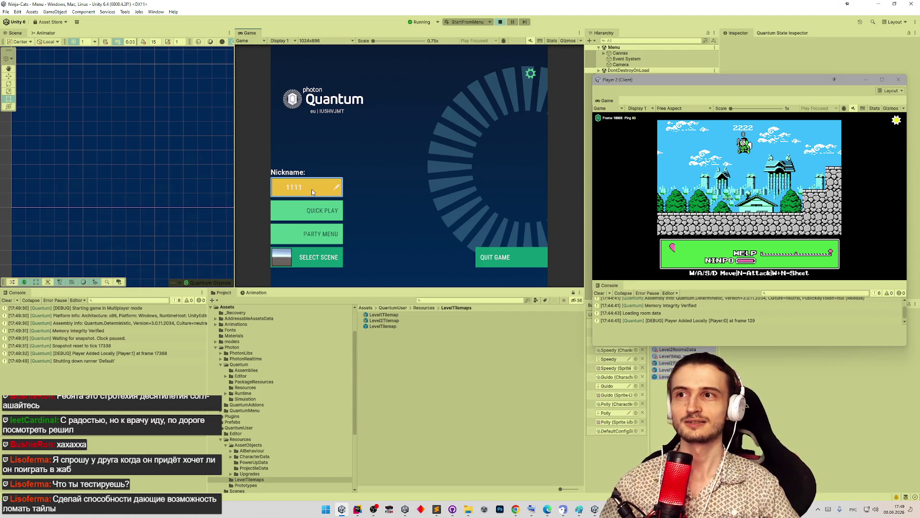
{"action": "key", "text": "BackSpace"}
{"action": "key", "text": "Return"}
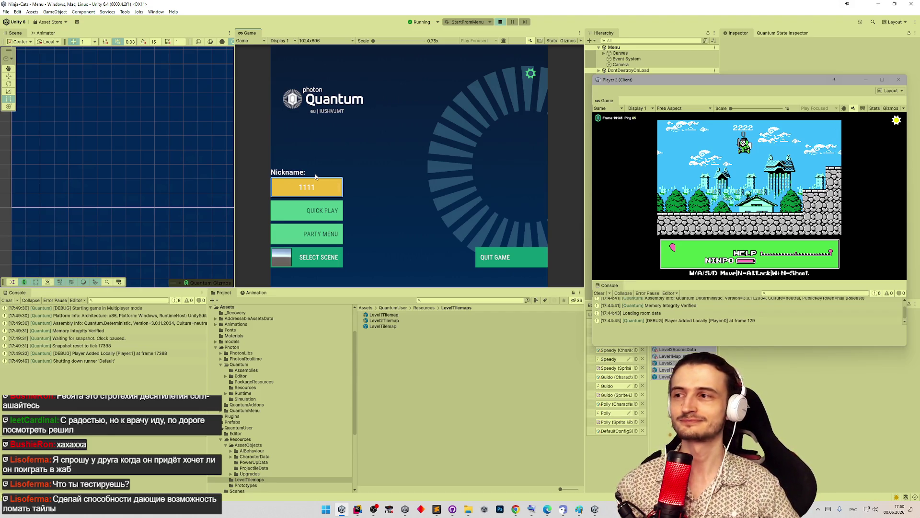
{"action": "left_click", "coordinate": [7, 301]}
{"action": "left_click", "coordinate": [441, 511]}
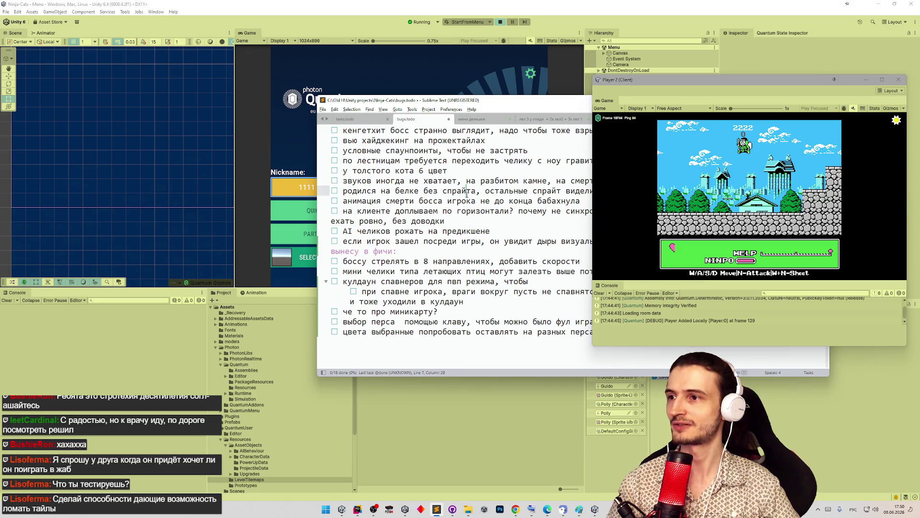
Append the task 'способность разбивать обычные тайлы' to tasks.todo, then bring Unity back.
{"action": "left_click_drag", "start_coordinate": [498, 171], "coordinate": [459, 106]}
{"action": "left_click", "coordinate": [456, 221]}
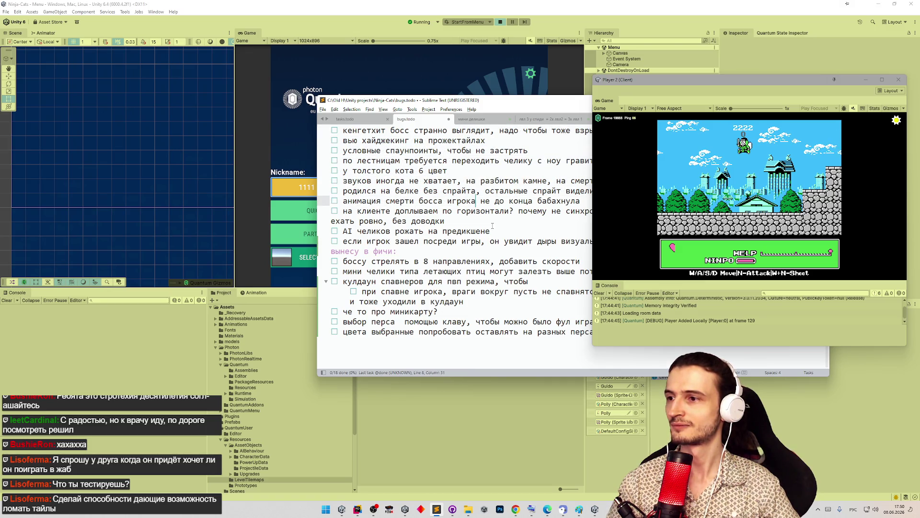
{"action": "key", "text": "ctrl+Page_Up"}
{"action": "scroll", "coordinate": [470, 316], "scroll_direction": "down", "scroll_amount": 5}
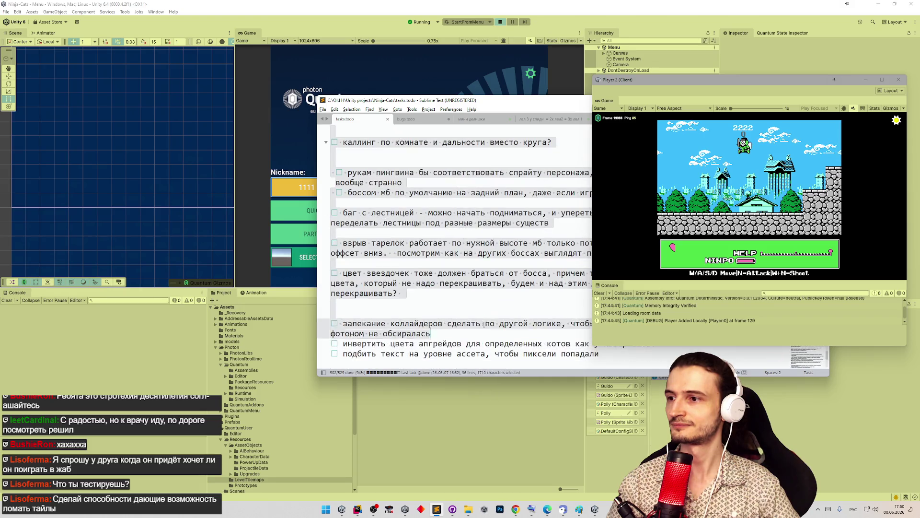
{"action": "left_click", "coordinate": [617, 354]}
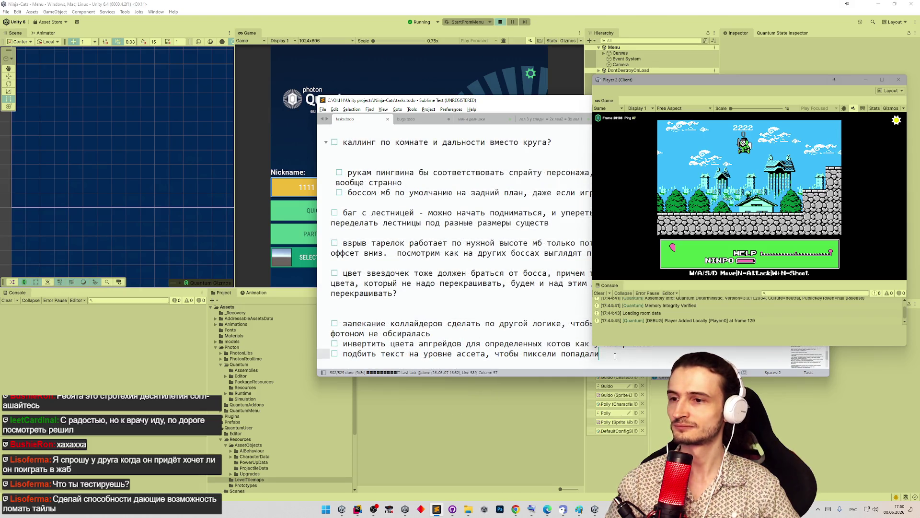
{"action": "key", "text": "Return"}
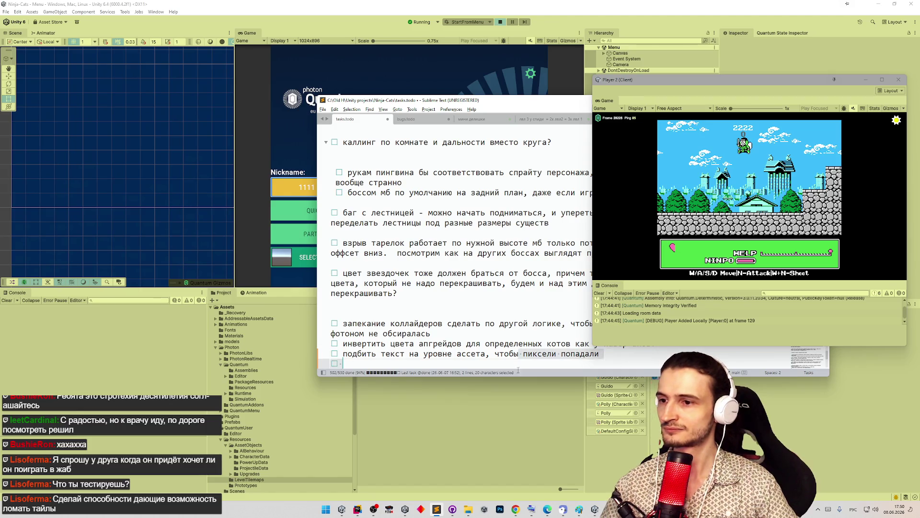
{"action": "scroll", "coordinate": [441, 353], "scroll_direction": "down", "scroll_amount": 1}
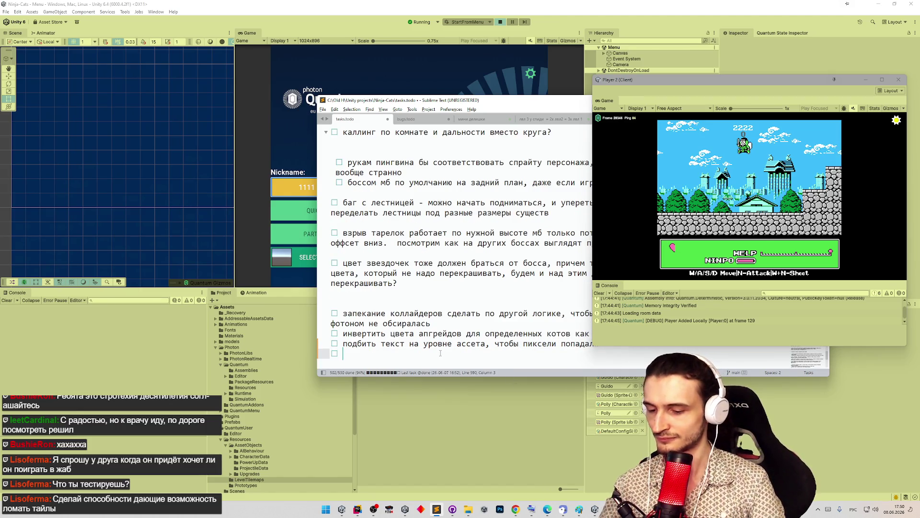
{"action": "type", "text": "спо"}
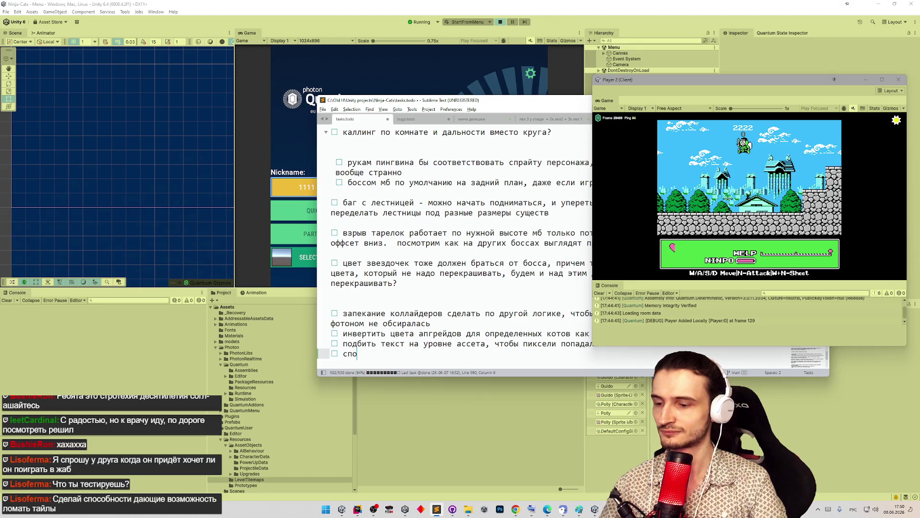
{"action": "type", "text": "собность разби"}
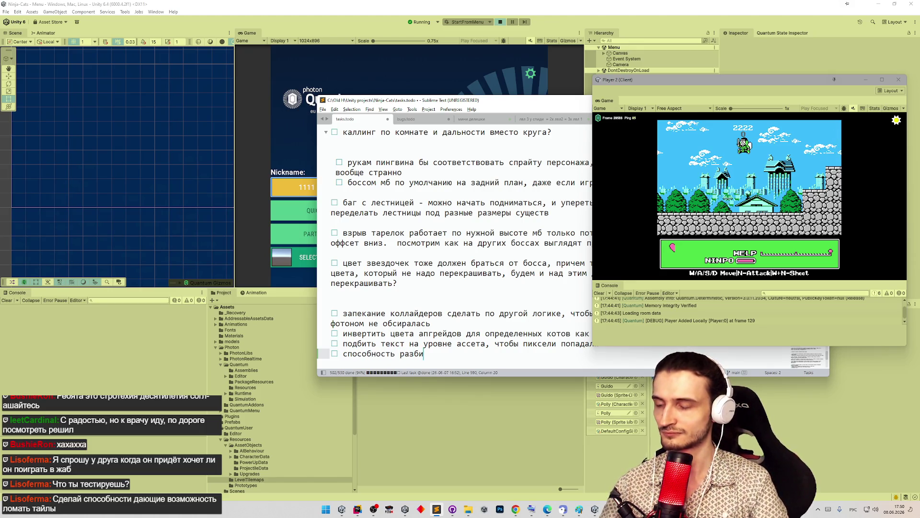
{"action": "type", "text": "вать обы"}
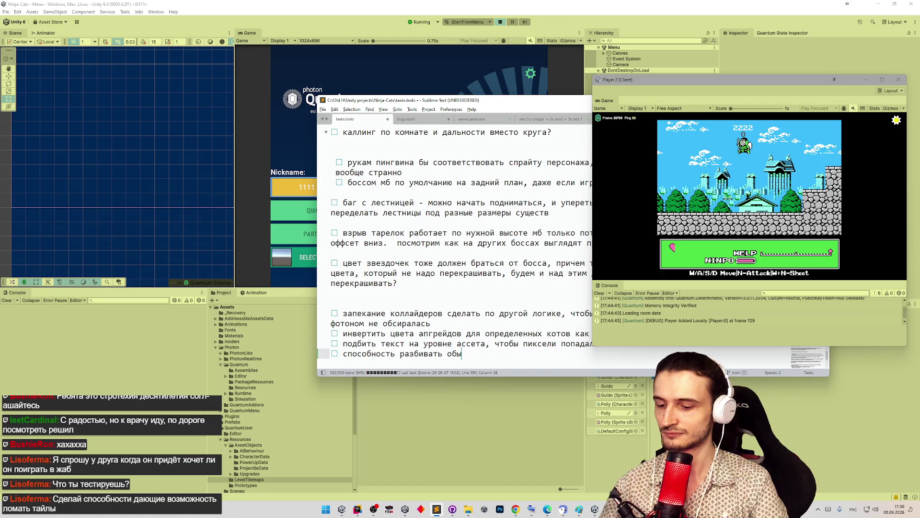
{"action": "type", "text": "чные тайлы"}
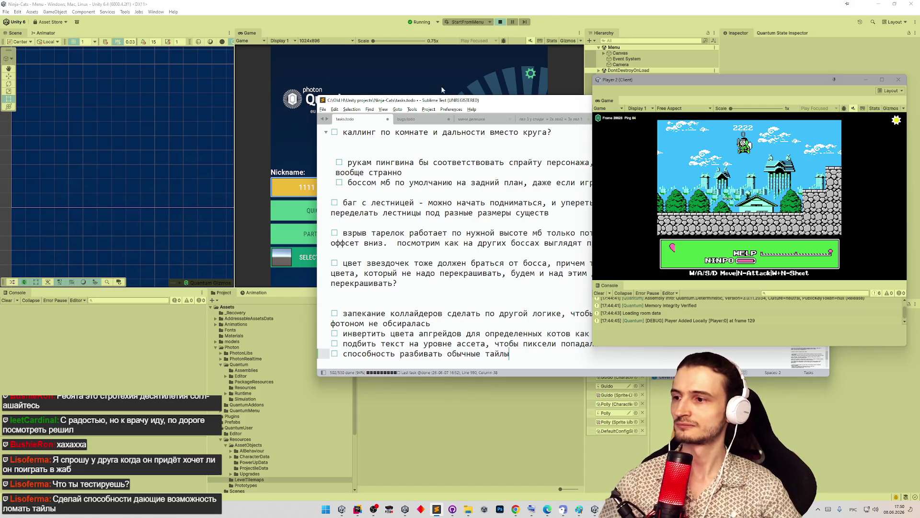
{"action": "left_click_drag", "start_coordinate": [514, 103], "coordinate": [254, 154]}
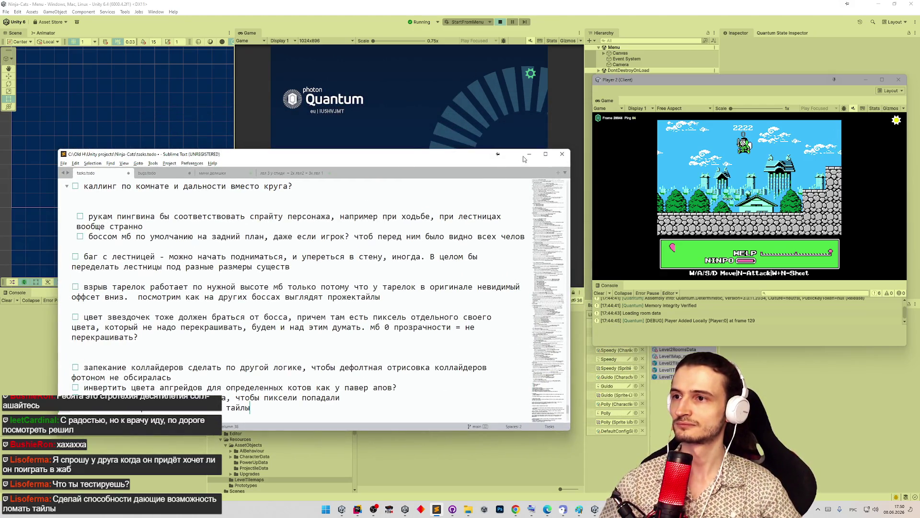
{"action": "left_click", "coordinate": [415, 105]}
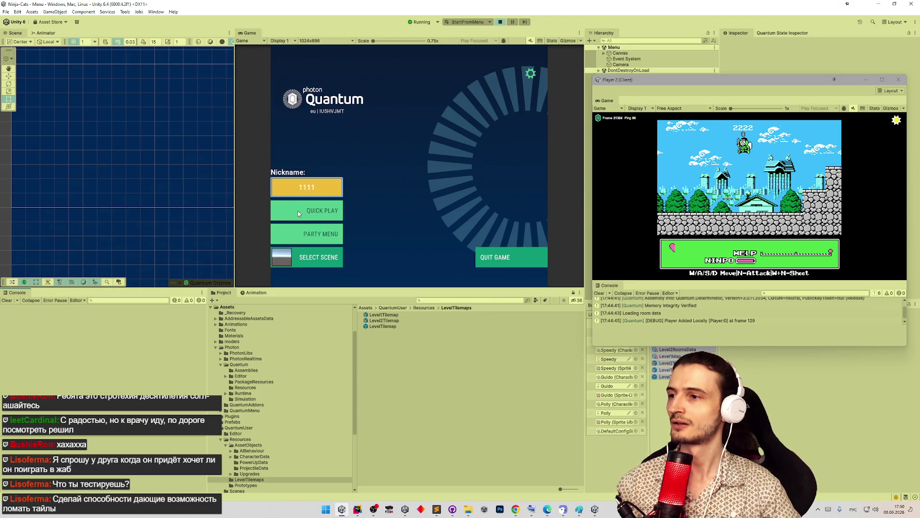
Confirm Gameplay 1 in Select Scene and start a Quick Play match.
{"action": "left_click", "coordinate": [335, 261]}
{"action": "left_click", "coordinate": [380, 269]}
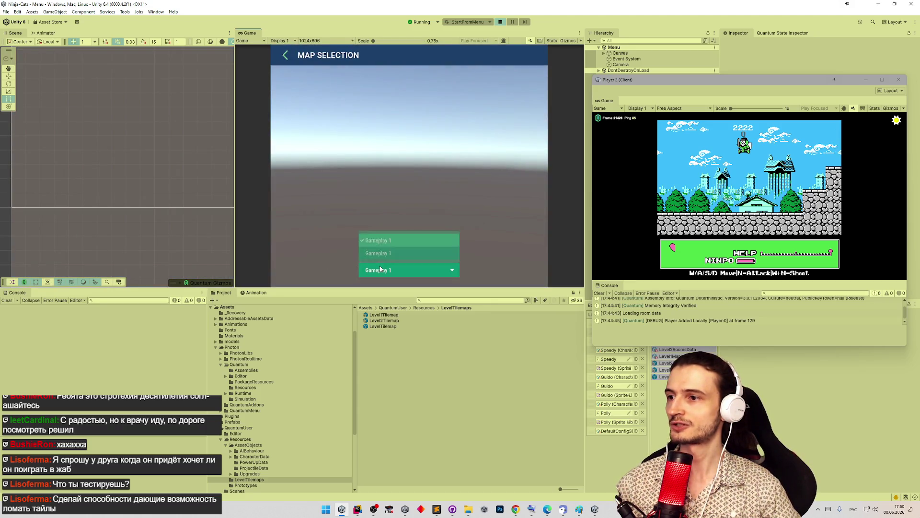
{"action": "left_click", "coordinate": [386, 253]}
{"action": "key", "text": "Escape"}
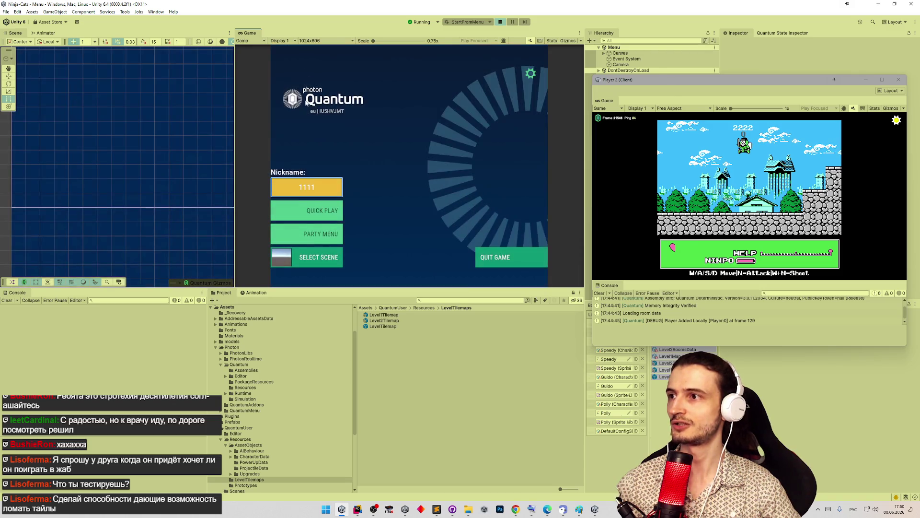
{"action": "left_click", "coordinate": [307, 211]}
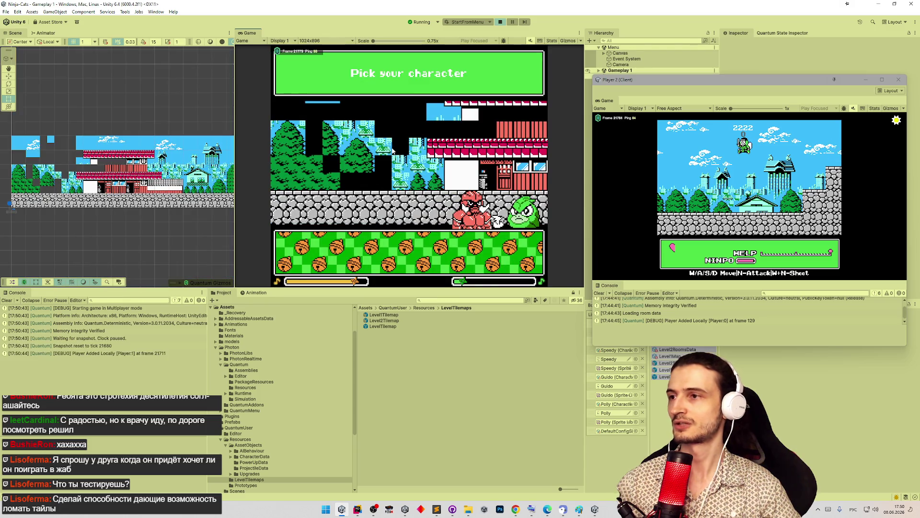
Disconnect Player 2's client from its match through its Session panel.
{"action": "left_click", "coordinate": [896, 120]}
{"action": "left_click", "coordinate": [846, 209]}
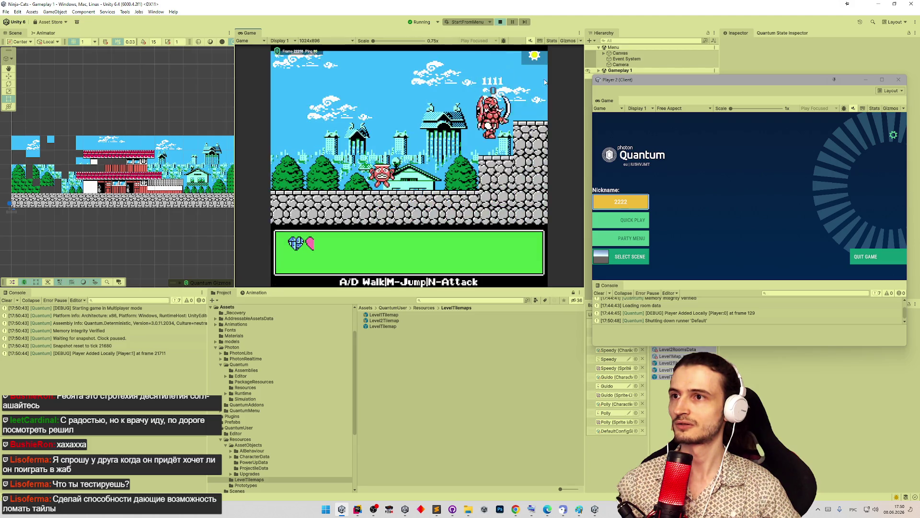
{"action": "left_click", "coordinate": [534, 56]}
Disconnect the main player, rejoin Gameplay 1 via Quick Play, and close the Player 2 window.
{"action": "left_click", "coordinate": [484, 169]}
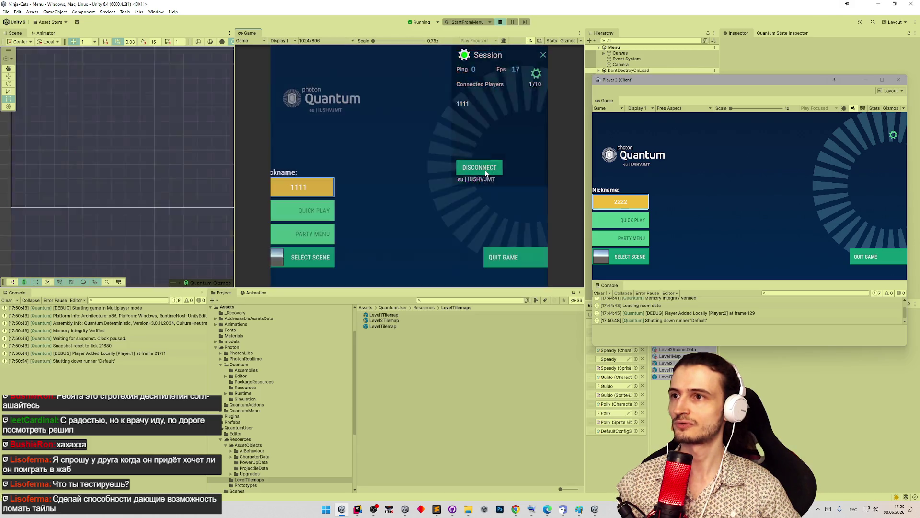
{"action": "left_click", "coordinate": [321, 263]}
{"action": "left_click", "coordinate": [392, 264]}
{"action": "left_click", "coordinate": [396, 233]}
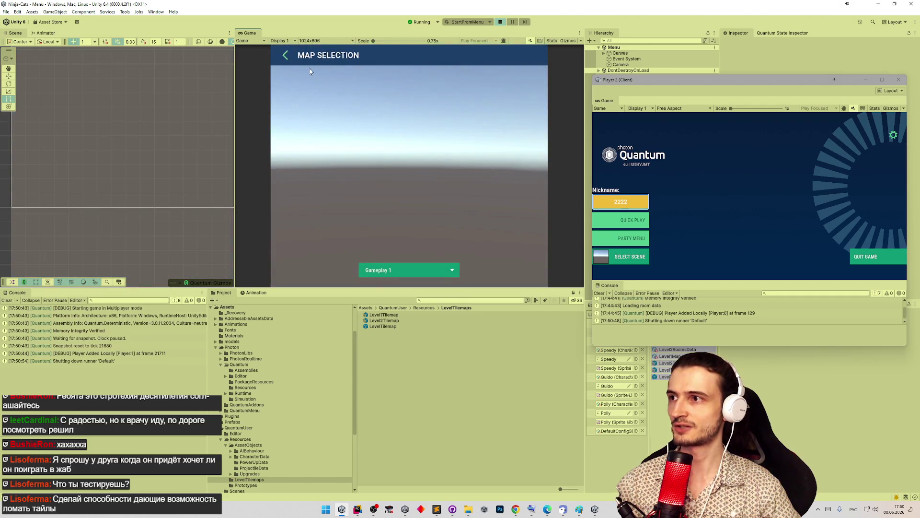
{"action": "left_click", "coordinate": [286, 55]}
{"action": "left_click", "coordinate": [316, 207]}
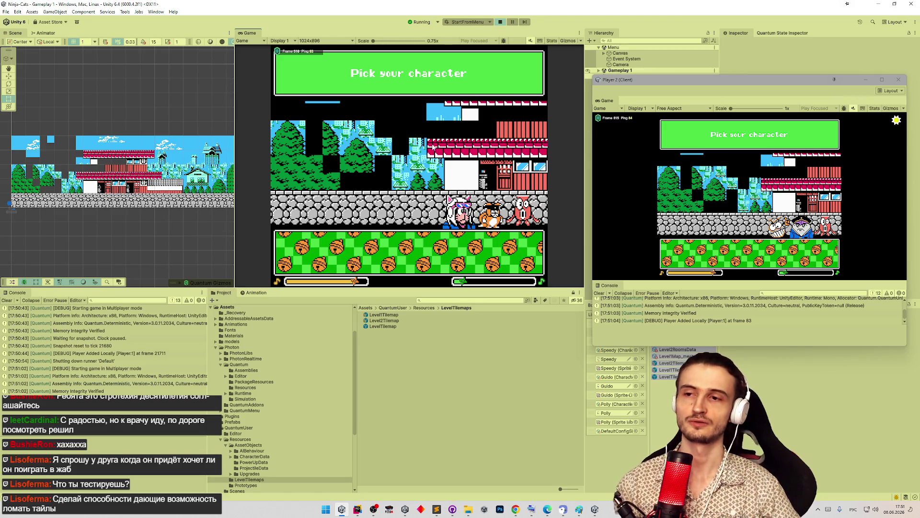
{"action": "left_click", "coordinate": [897, 81]}
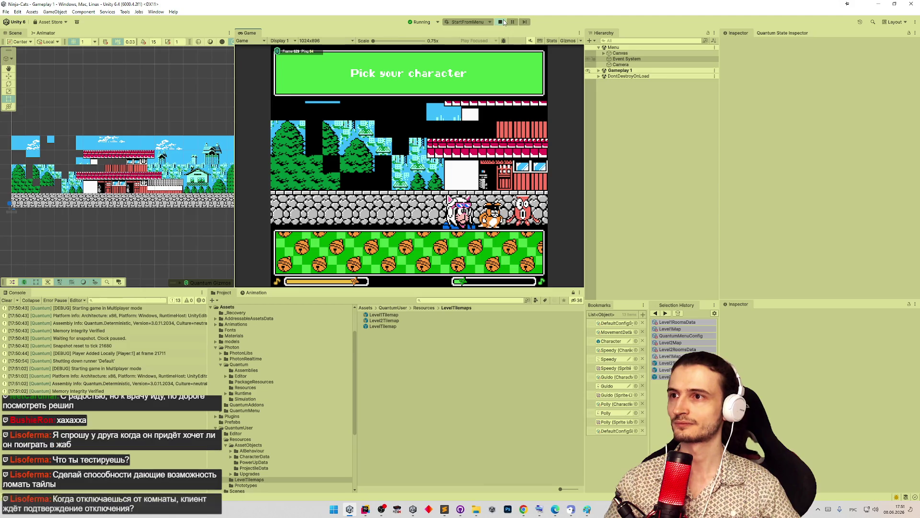
Exit play mode, clear the Console log, and drag the divider to enlarge the game view slightly.
{"action": "left_click", "coordinate": [501, 22]}
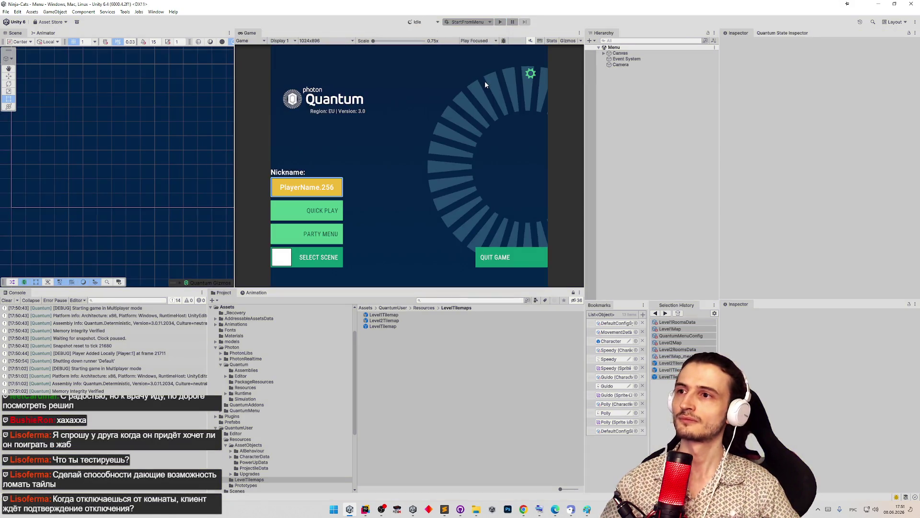
{"action": "left_click", "coordinate": [7, 300]}
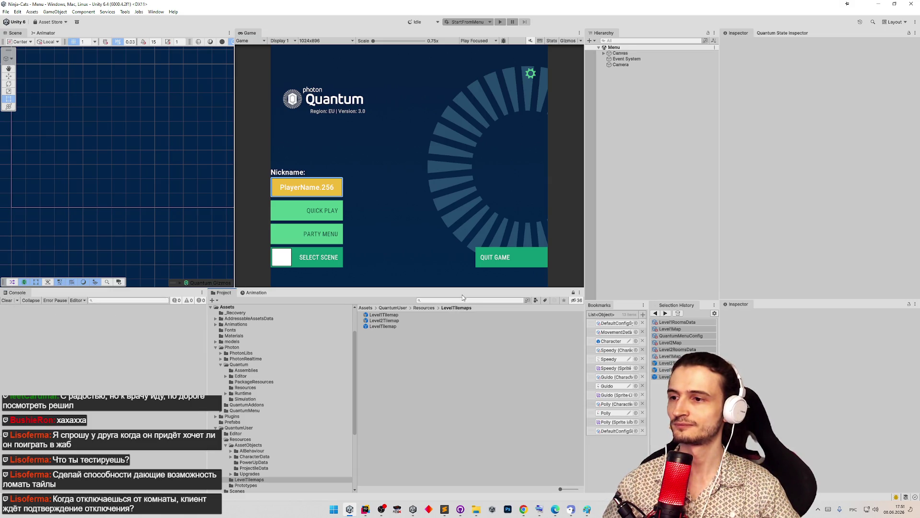
{"action": "left_click_drag", "start_coordinate": [537, 295], "coordinate": [547, 285]}
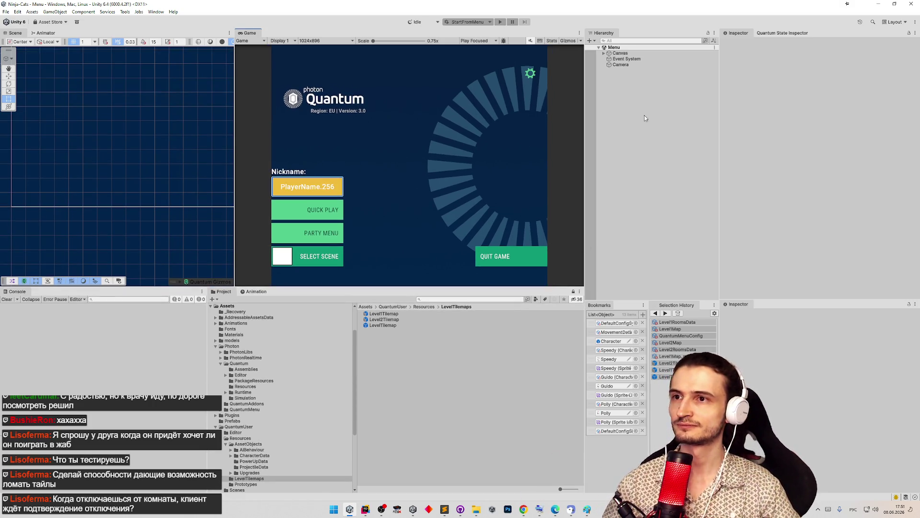
Expand Canvas in the hierarchy and select the QuantumMenu object.
{"action": "left_click", "coordinate": [604, 53]}
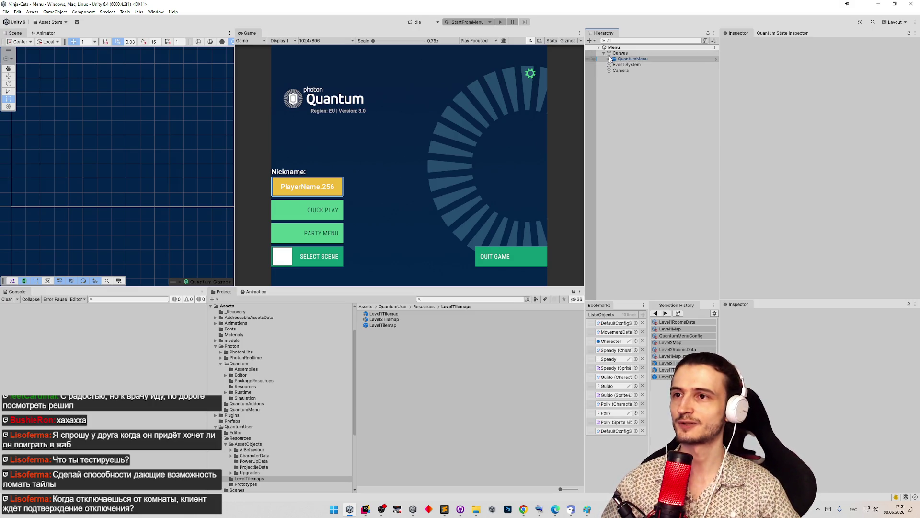
{"action": "left_click", "coordinate": [618, 53]}
{"action": "left_click", "coordinate": [609, 58]}
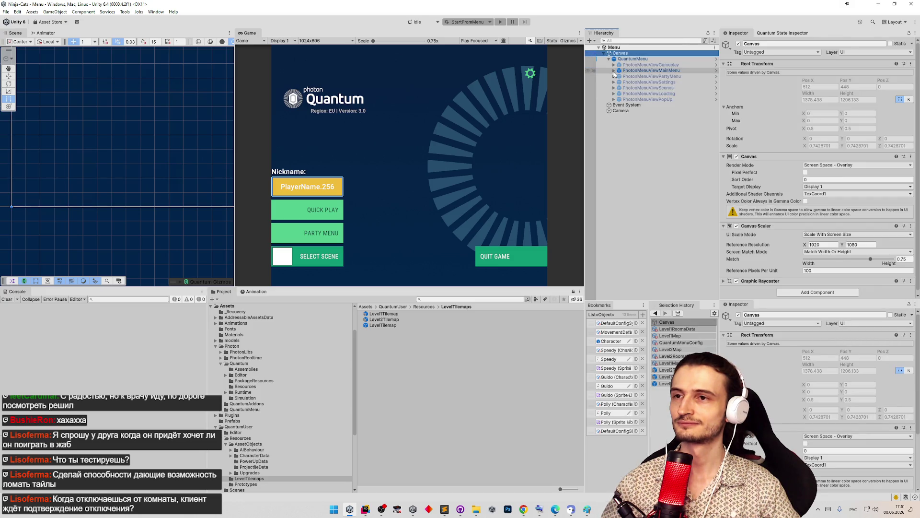
{"action": "left_click", "coordinate": [613, 71]}
{"action": "left_click", "coordinate": [613, 71]}
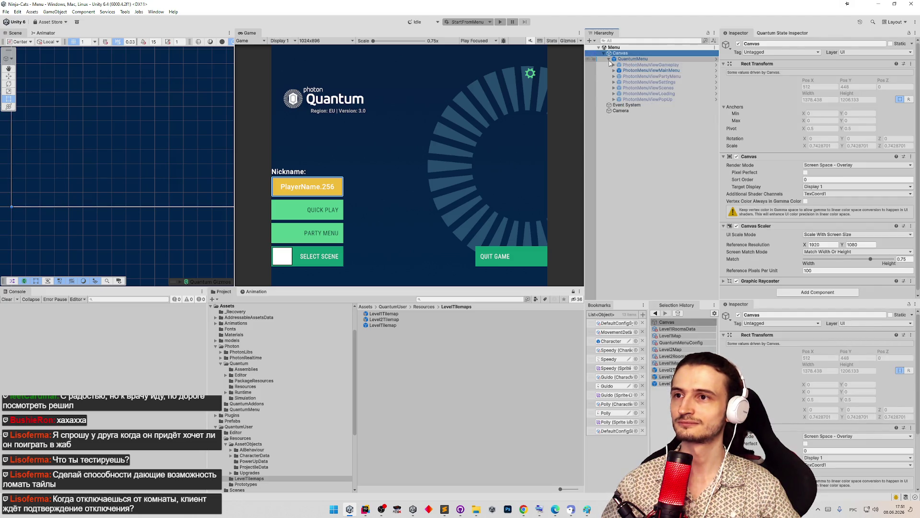
{"action": "left_click", "coordinate": [609, 58]}
{"action": "left_click", "coordinate": [603, 53]}
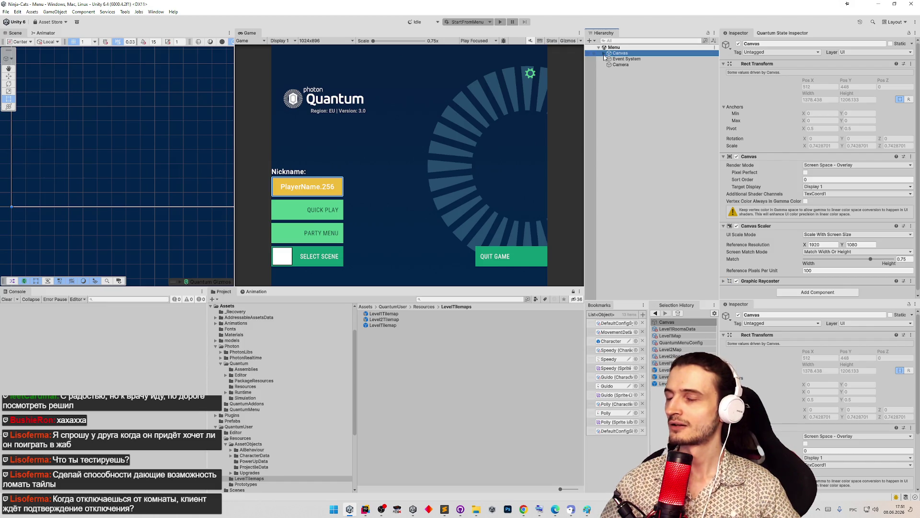
{"action": "left_click", "coordinate": [603, 54]}
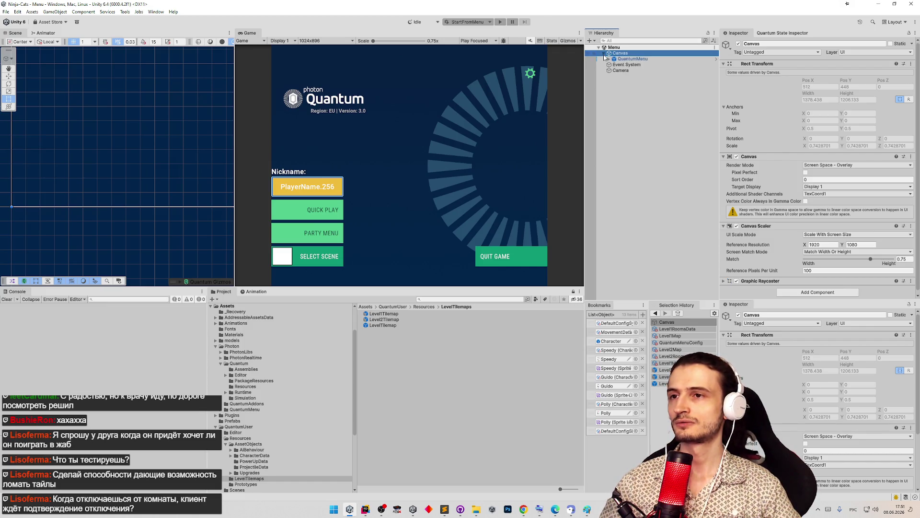
{"action": "left_click", "coordinate": [621, 59]}
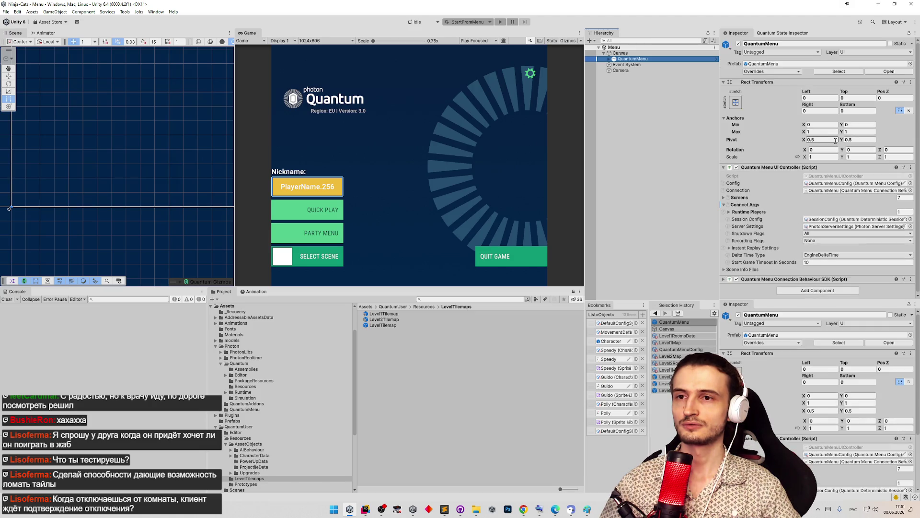
In QuantumMenuConfig, set the Gameplay 1 scene's map to Level1Map and start Play mode.
{"action": "left_click_drag", "start_coordinate": [919, 151], "coordinate": [919, 170]}
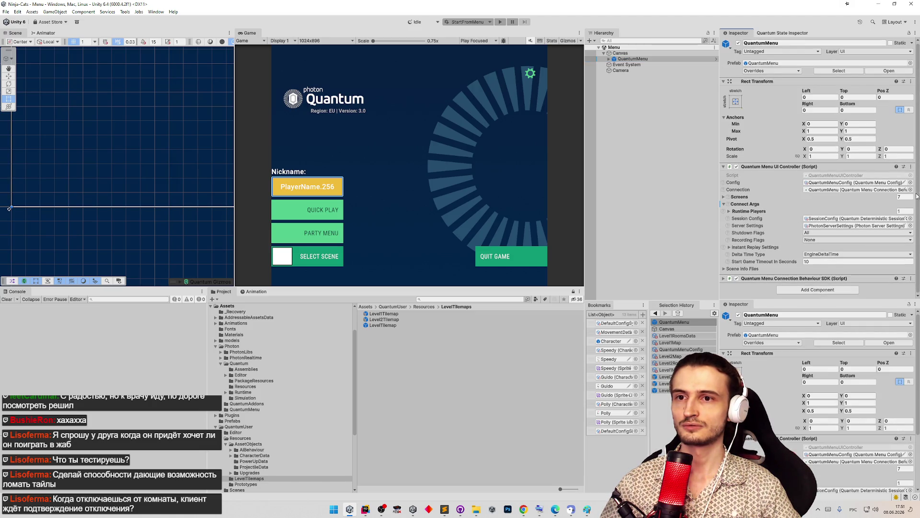
{"action": "left_click", "coordinate": [727, 197]}
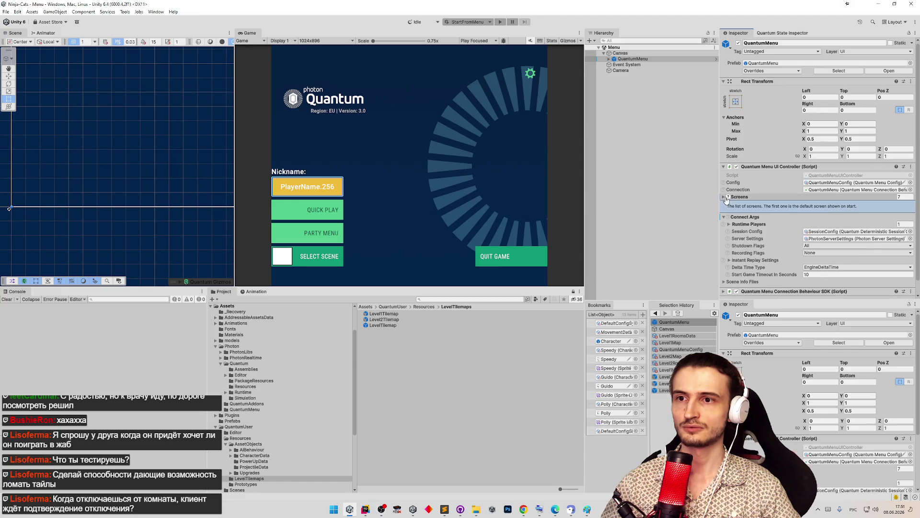
{"action": "left_click", "coordinate": [724, 198]}
{"action": "left_click", "coordinate": [724, 199]}
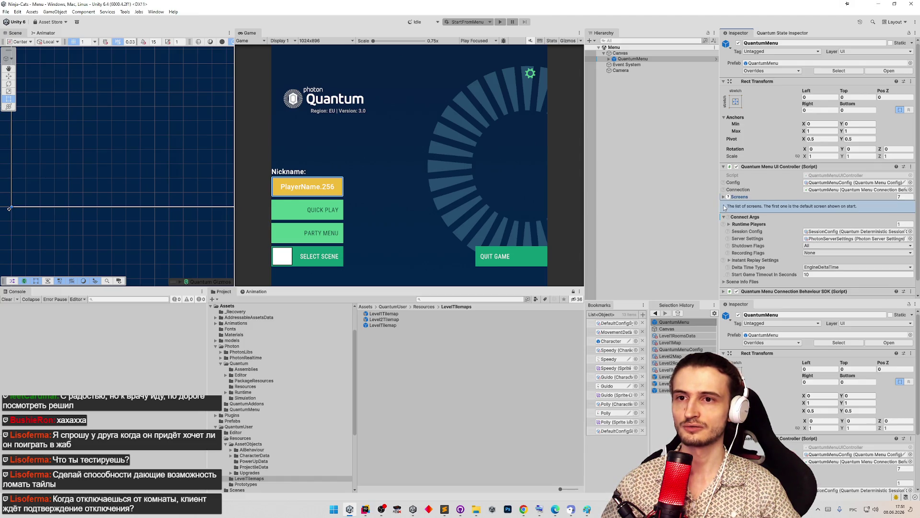
{"action": "left_click", "coordinate": [823, 185]}
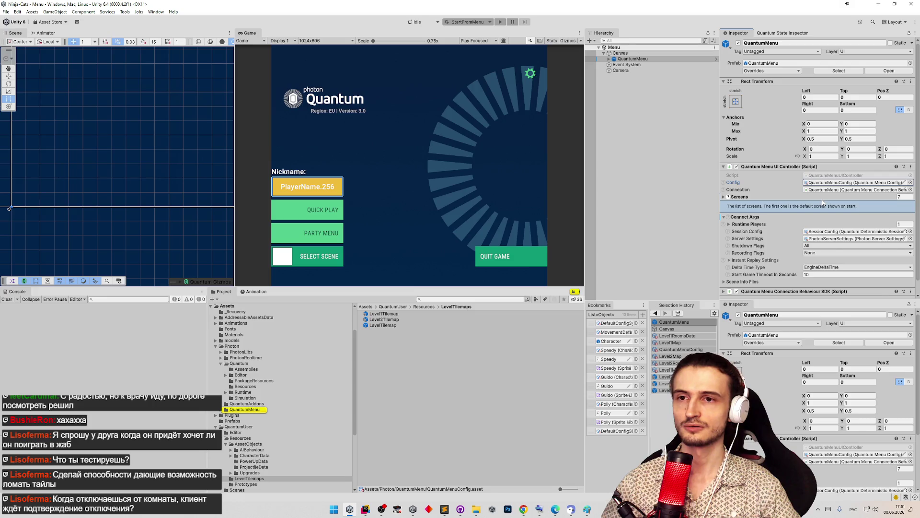
{"action": "left_click", "coordinate": [907, 197]}
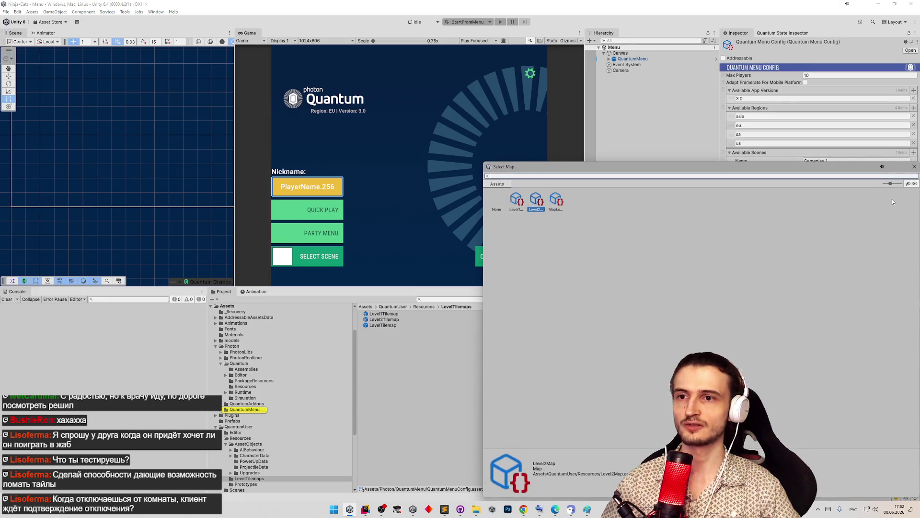
{"action": "double_click", "coordinate": [510, 200]}
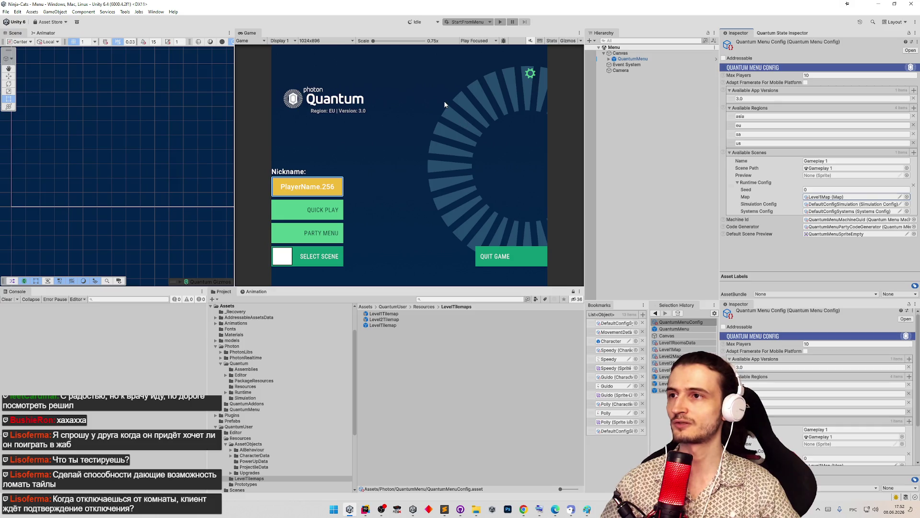
{"action": "key", "text": "ctrl+p"}
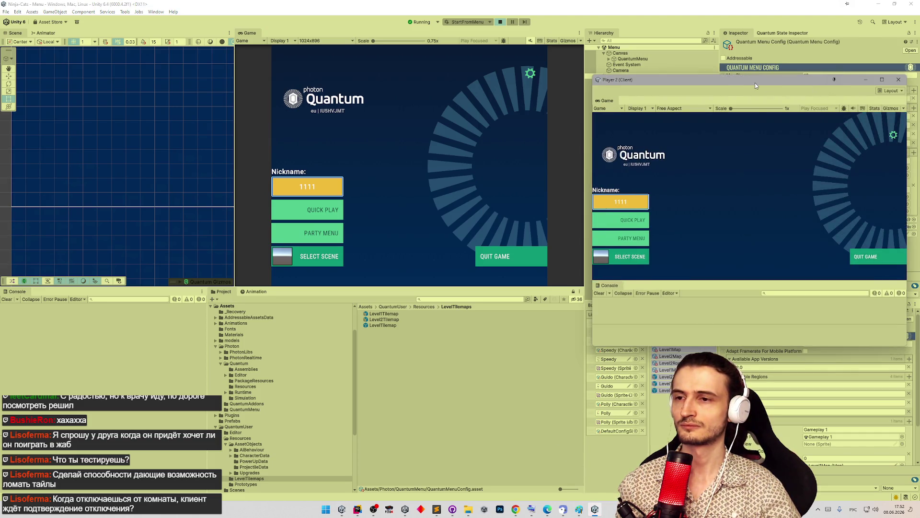
Move the Player 2 window aside and change its nickname to 2222.
{"action": "left_click_drag", "start_coordinate": [754, 83], "coordinate": [615, 71]}
{"action": "left_click", "coordinate": [476, 191]}
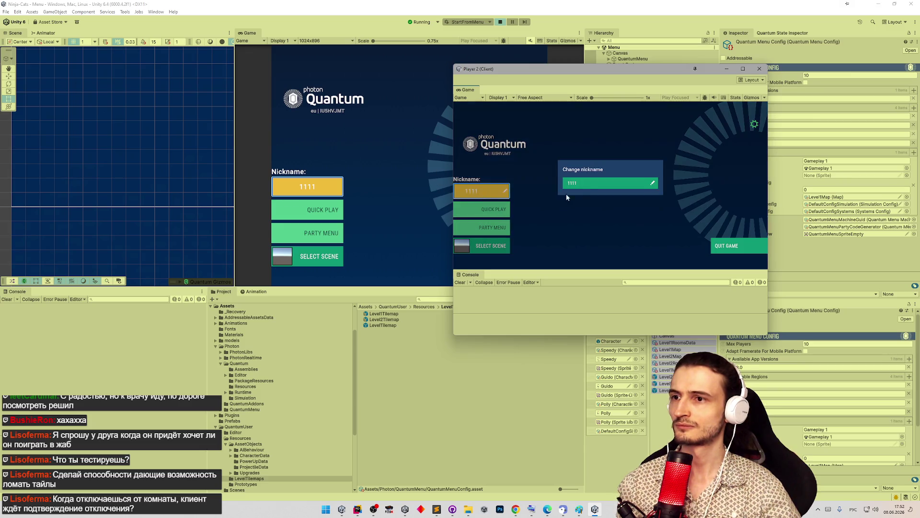
{"action": "type", "text": "22"}
{"action": "key", "text": "Return"}
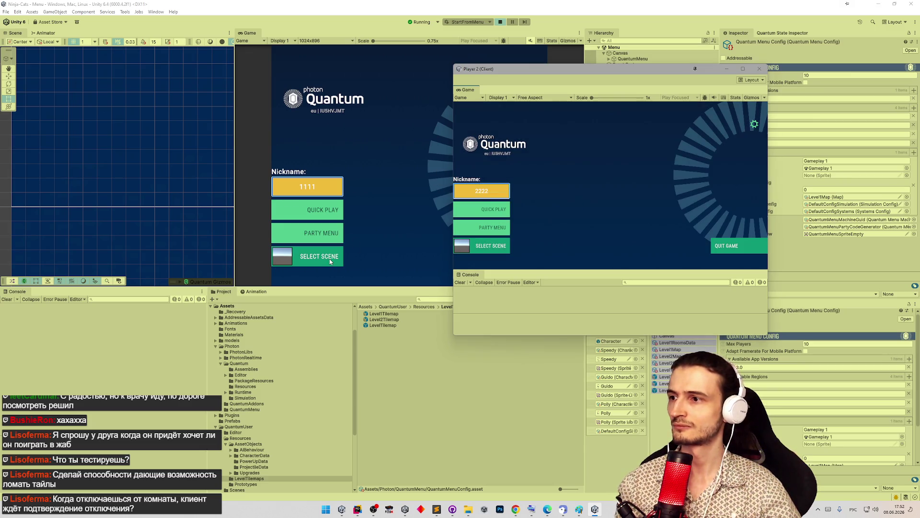
Check the gameplay scene selection in the first player's menu, then start a Quick Play match.
{"action": "left_click", "coordinate": [318, 256]}
{"action": "left_click", "coordinate": [384, 269]}
{"action": "left_click", "coordinate": [378, 253]}
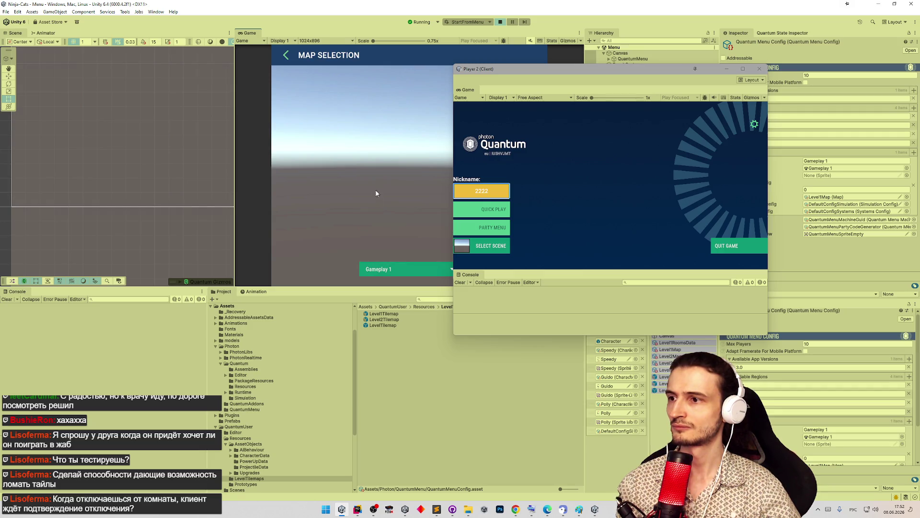
{"action": "left_click", "coordinate": [323, 209]}
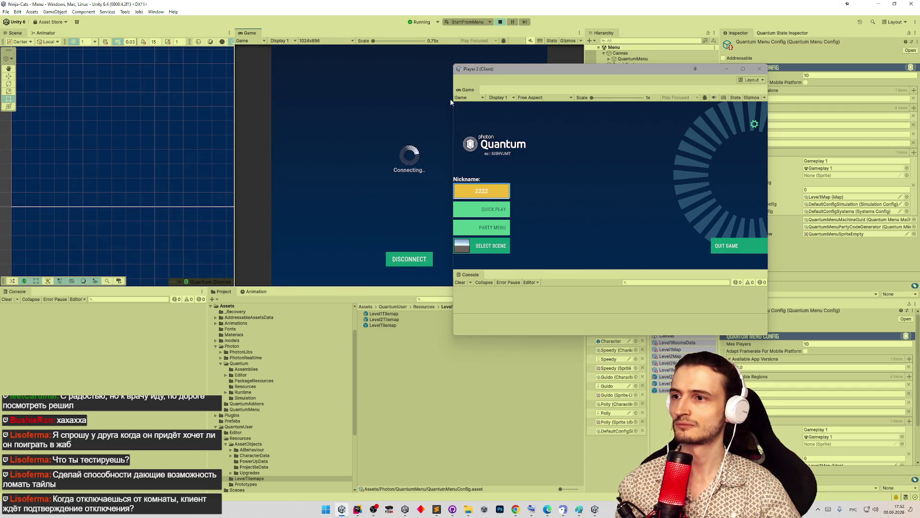
Once Pick your character appears, close the Player 2 window and stop the test run.
{"action": "left_click_drag", "start_coordinate": [512, 68], "coordinate": [613, 73]}
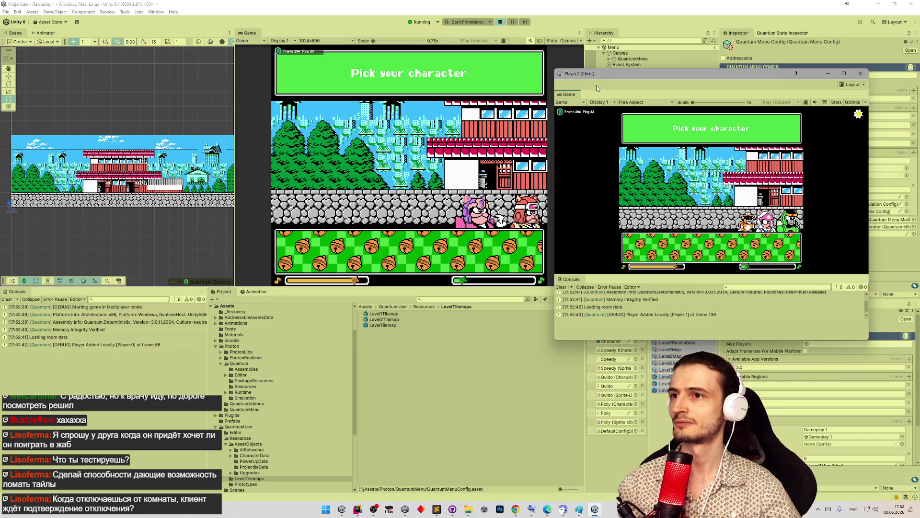
{"action": "left_click_drag", "start_coordinate": [600, 77], "coordinate": [571, 67]}
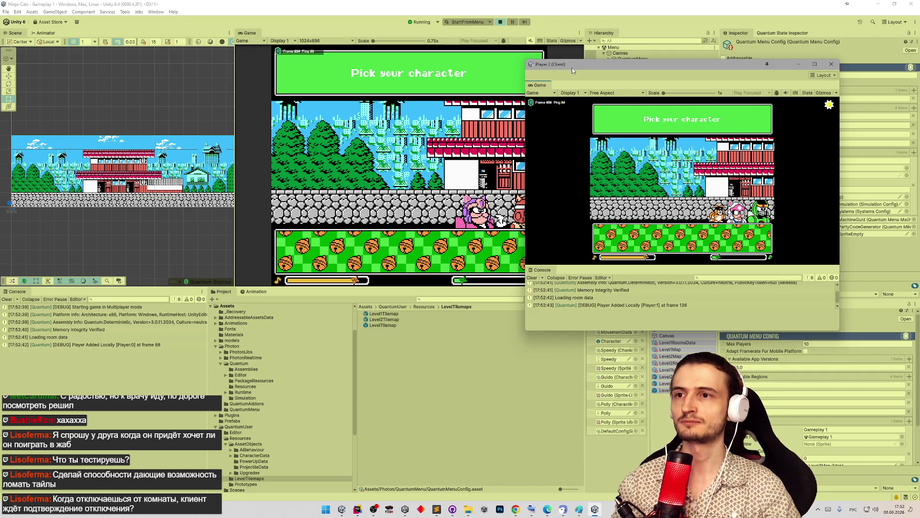
{"action": "left_click", "coordinate": [832, 65]}
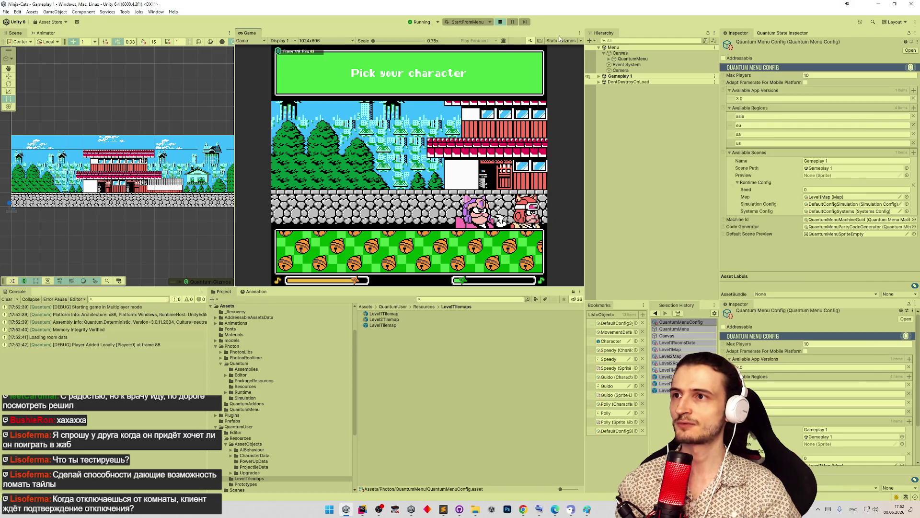
{"action": "left_click", "coordinate": [500, 23]}
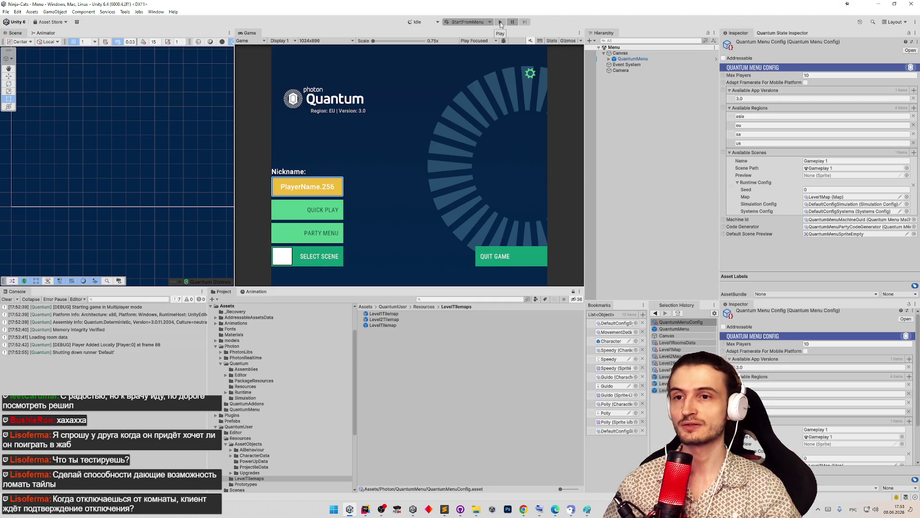
Select DefaultConfigSimulation and use the Inspector's Edit Script to open SimulationConfig.cs in Rider.
{"action": "left_click", "coordinate": [614, 430]}
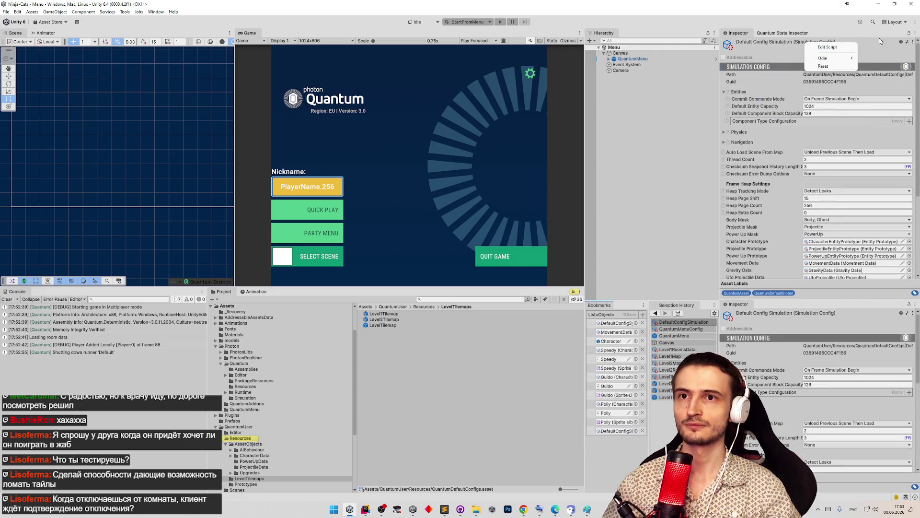
{"action": "left_click", "coordinate": [908, 33]}
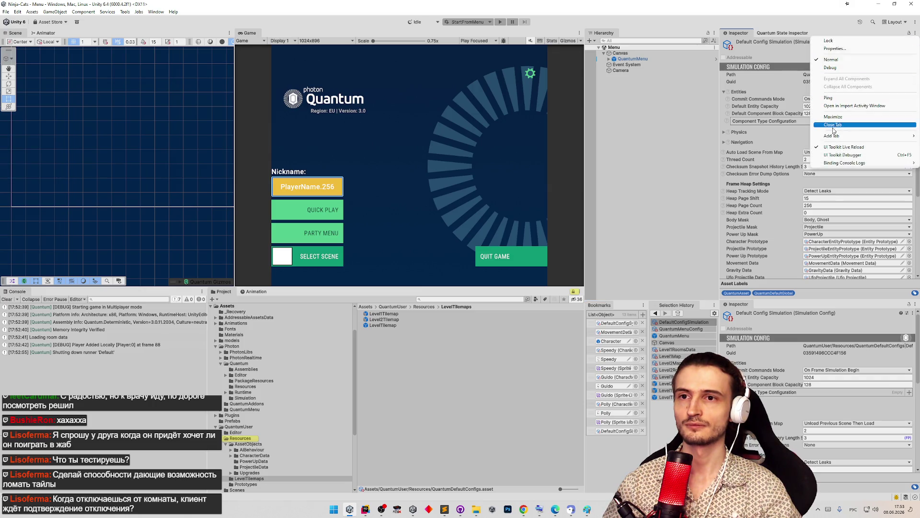
{"action": "right_click", "coordinate": [743, 35]}
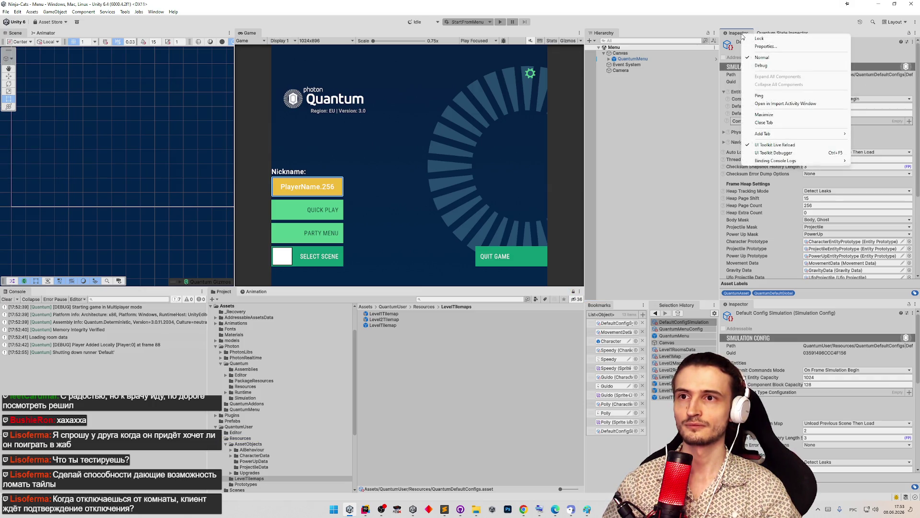
{"action": "left_click", "coordinate": [881, 45]}
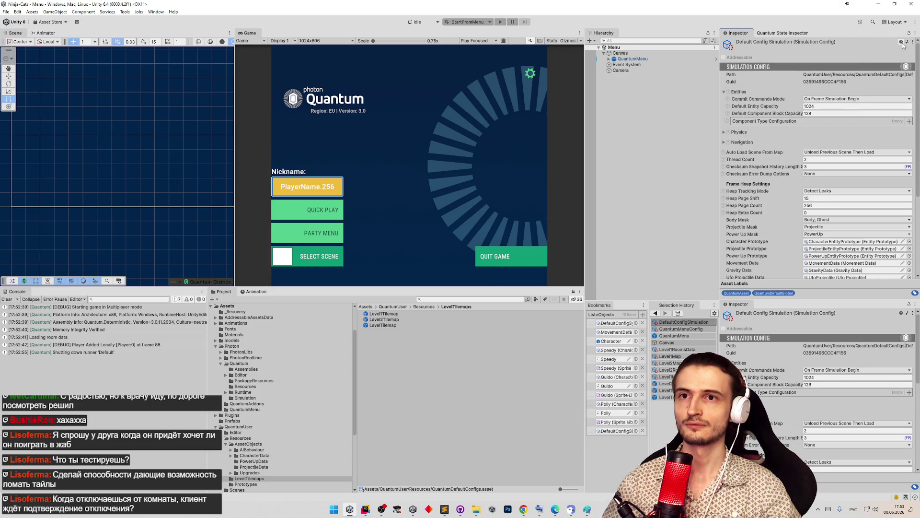
{"action": "right_click", "coordinate": [901, 42]}
{"action": "left_click", "coordinate": [889, 49]}
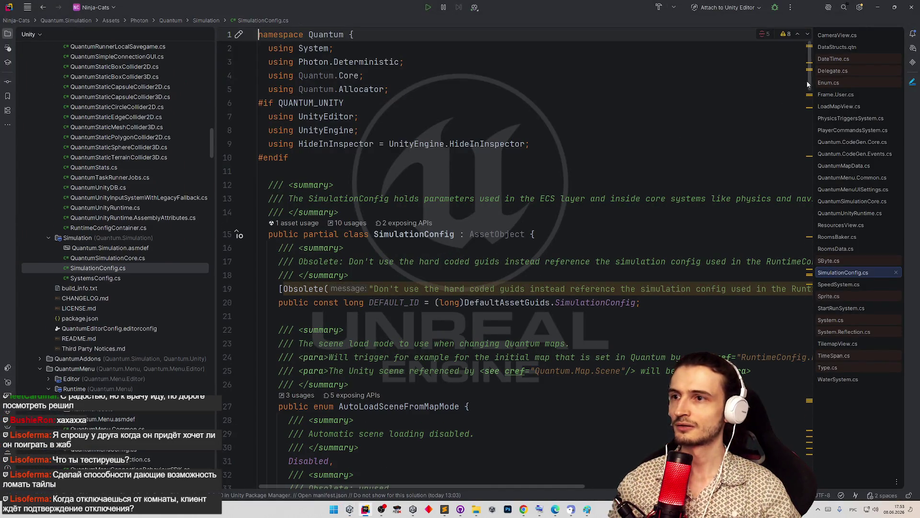
Browse SimulationConfig.cs, reading the scene load mode docs, and put the caret on the SimulationConfig class name.
{"action": "scroll", "coordinate": [426, 254], "scroll_direction": "down", "scroll_amount": 4}
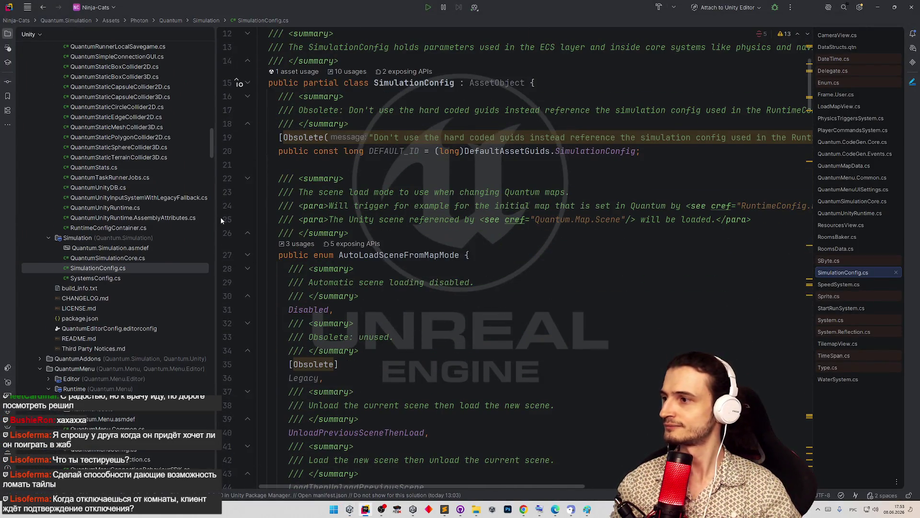
{"action": "scroll", "coordinate": [144, 216], "scroll_direction": "down", "scroll_amount": 4}
{"action": "left_click", "coordinate": [349, 219]}
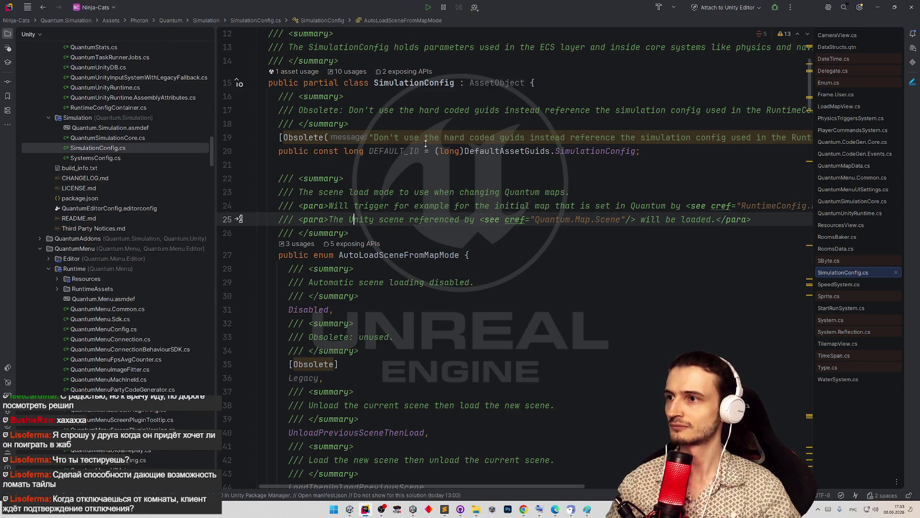
{"action": "scroll", "coordinate": [425, 143], "scroll_direction": "up", "scroll_amount": 4}
{"action": "left_click", "coordinate": [425, 237]}
Go to the SimulationConfig.User.cs partial and place the caret after the bossOpenScore field.
{"action": "key", "text": "shift"}
{"action": "key", "text": "shift"}
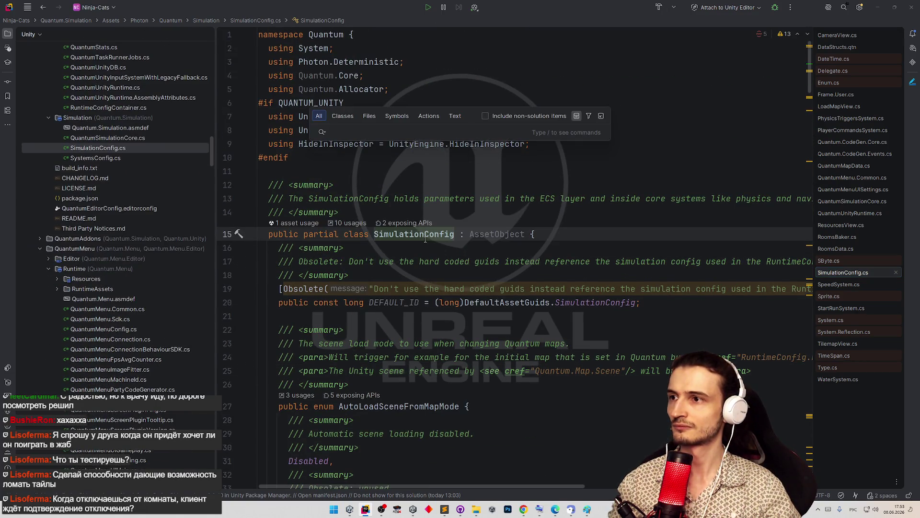
{"action": "key", "text": "Escape"}
{"action": "key", "text": "Up"}
{"action": "key", "text": "Up"}
{"action": "key", "text": "Up"}
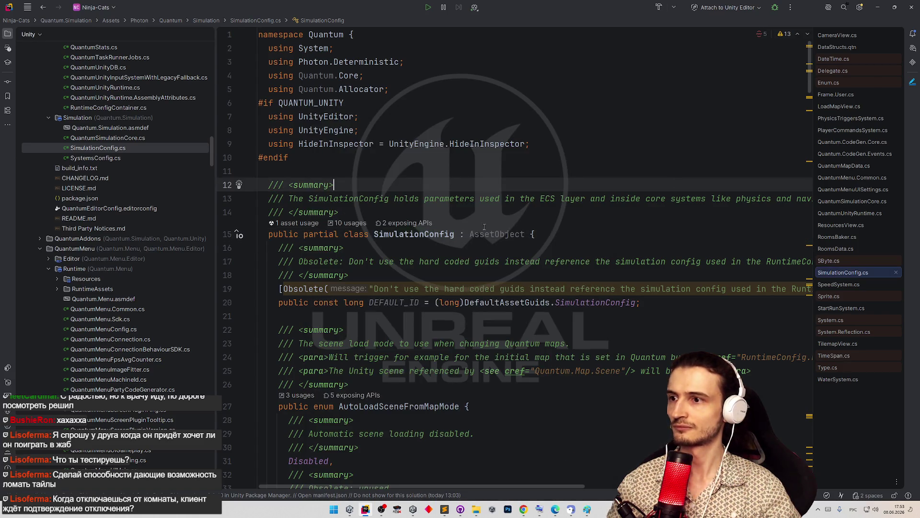
{"action": "key", "text": "ctrl+b"}
{"action": "key", "text": "ctrl+b"}
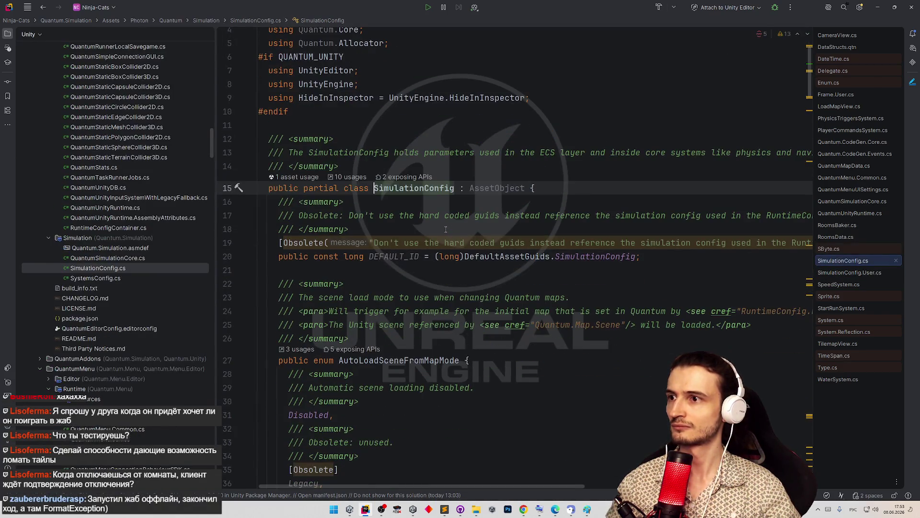
{"action": "key", "text": "ctrl+b"}
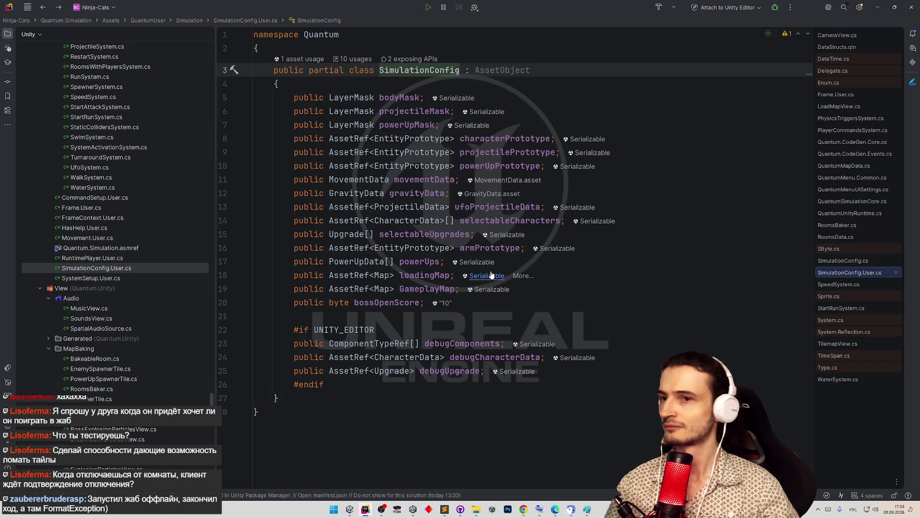
{"action": "mouse_move", "coordinate": [491, 275]}
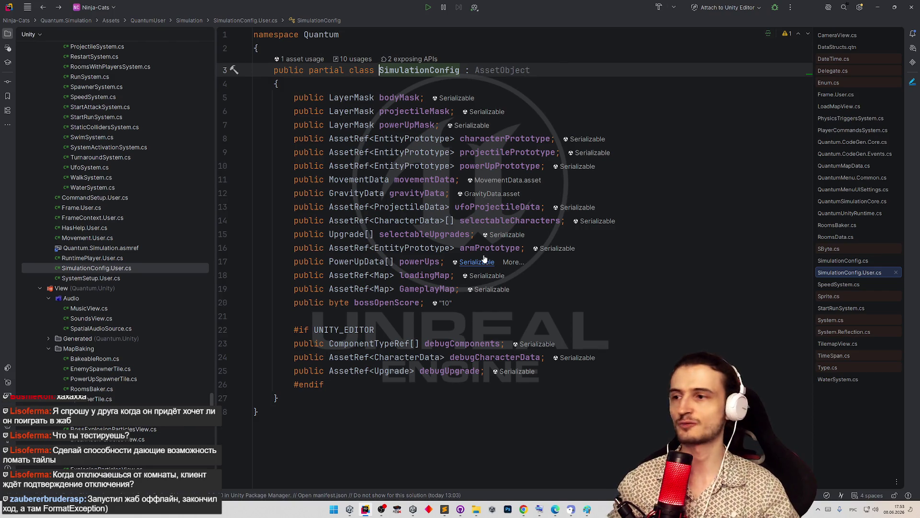
{"action": "left_click", "coordinate": [566, 306]}
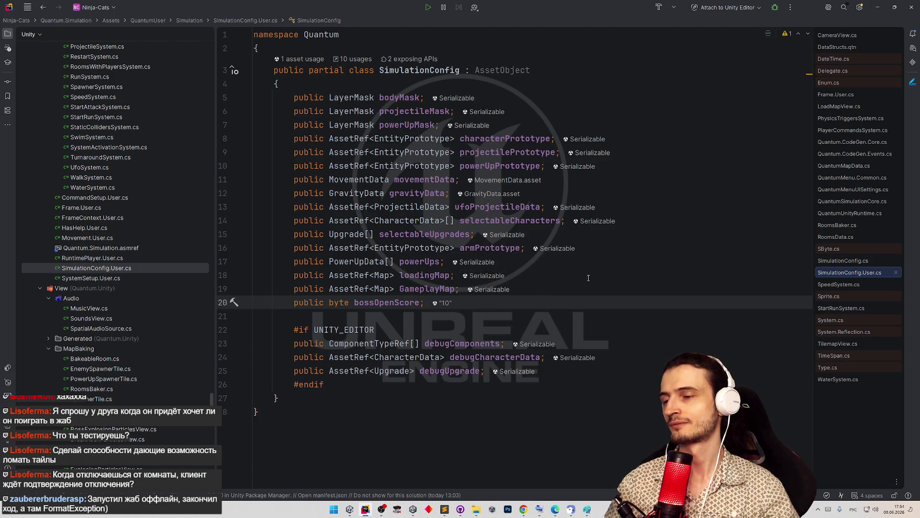
Add [] after AssetRef<Map> on the GameplayMap line, fixing a Cyrillic-layout typo.
{"action": "left_click", "coordinate": [601, 287]}
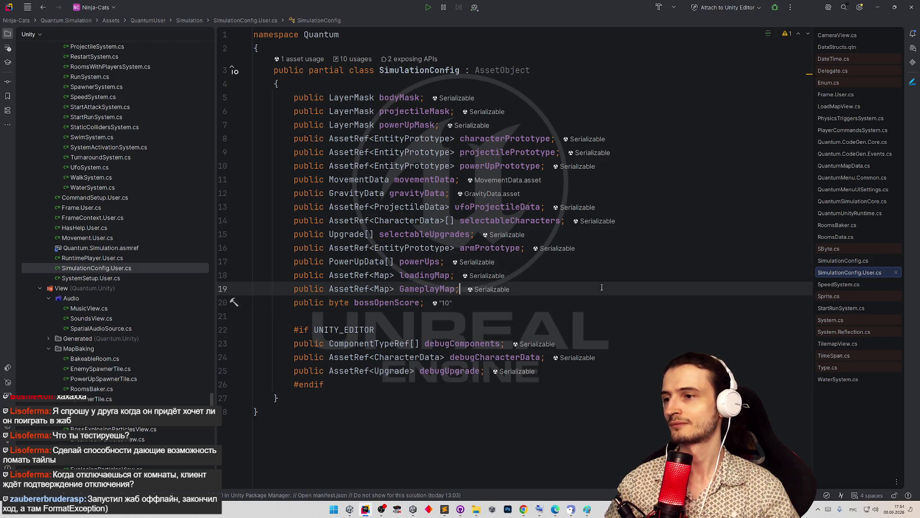
{"action": "double_click", "coordinate": [356, 289]}
{"action": "left_click", "coordinate": [395, 289]}
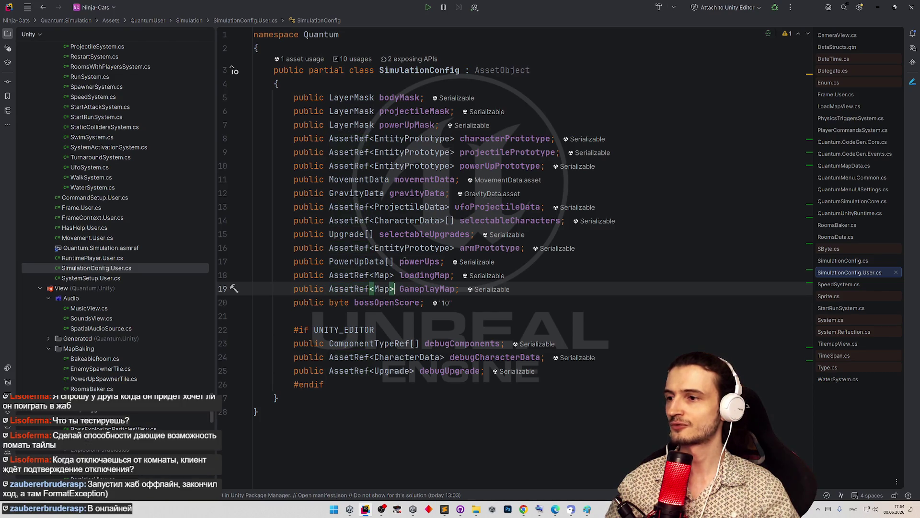
{"action": "type", "text": "хъ"}
{"action": "key", "text": "alt+shift"}
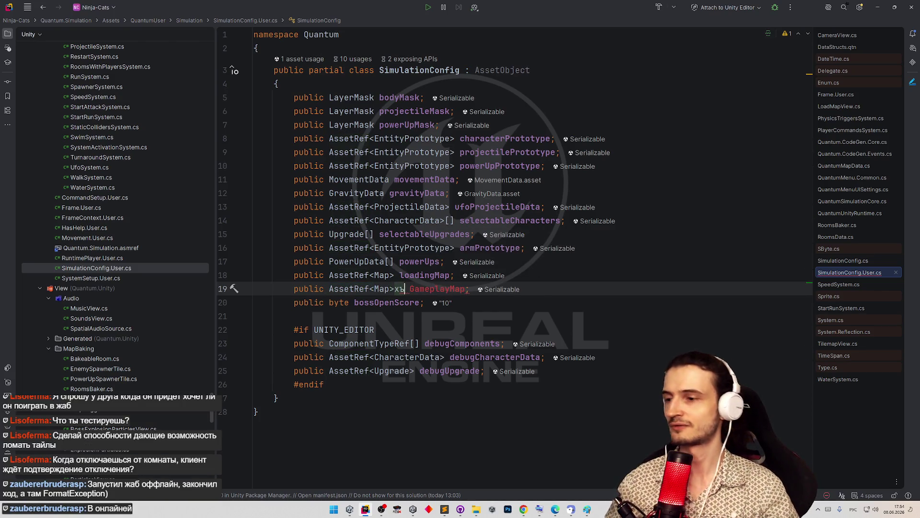
{"action": "key", "text": "BackSpace"}
{"action": "key", "text": "BackSpace"}
{"action": "type", "text": "[]"}
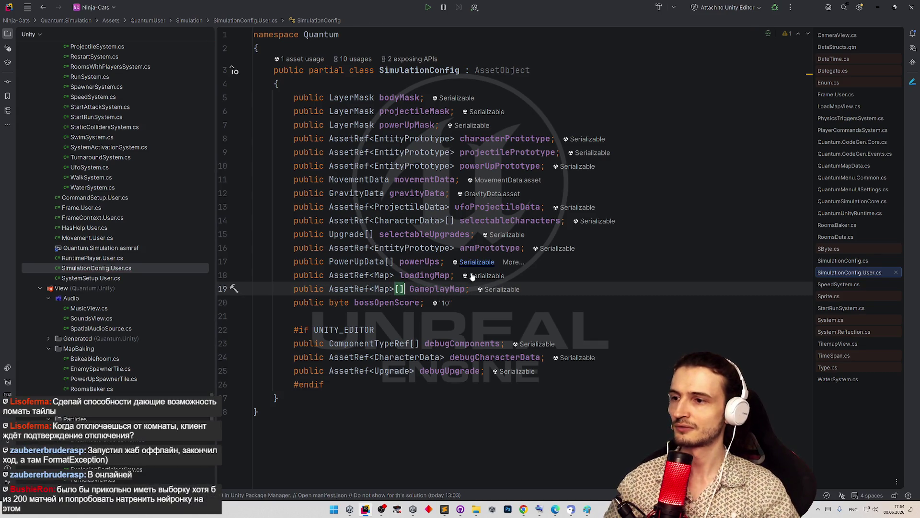
Append s to make the field name GameplayMaps.
{"action": "left_click", "coordinate": [464, 289]}
{"action": "type", "text": "s"}
{"action": "left_click", "coordinate": [611, 247]}
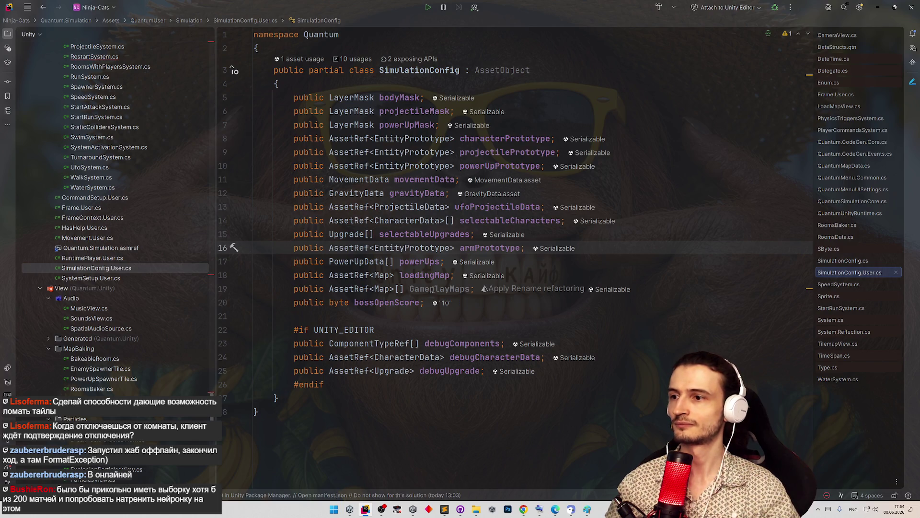
{"action": "key", "text": "ctrl+z"}
Settle the array field name as lowercase gameplayMaps and double-click it to verify.
{"action": "left_click", "coordinate": [479, 327]}
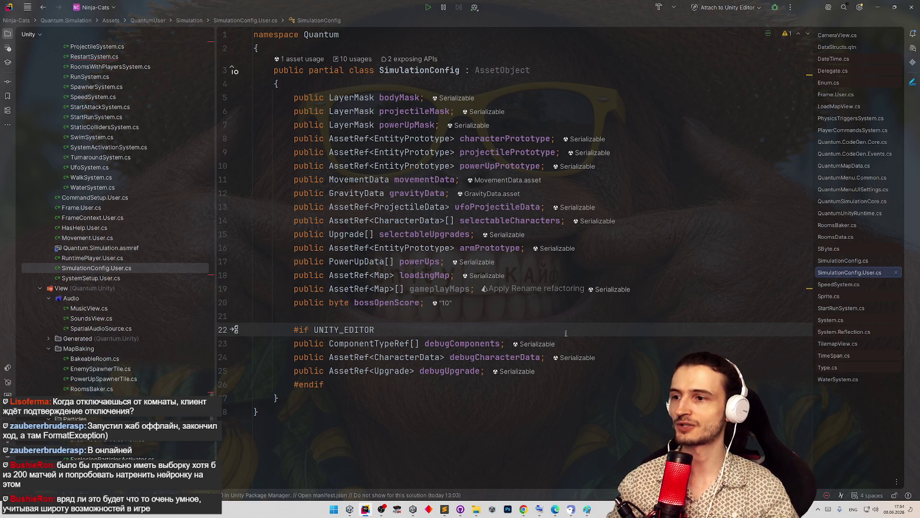
{"action": "double_click", "coordinate": [439, 289]}
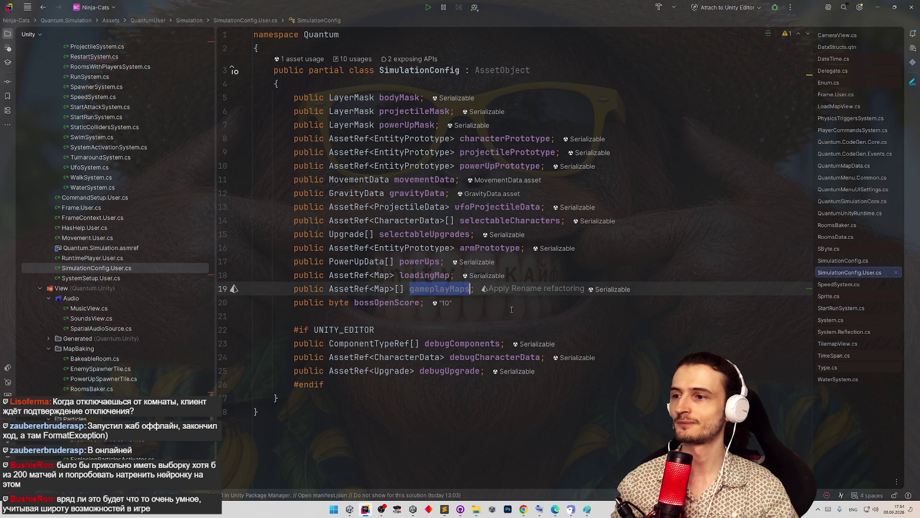
{"action": "left_click", "coordinate": [443, 311]}
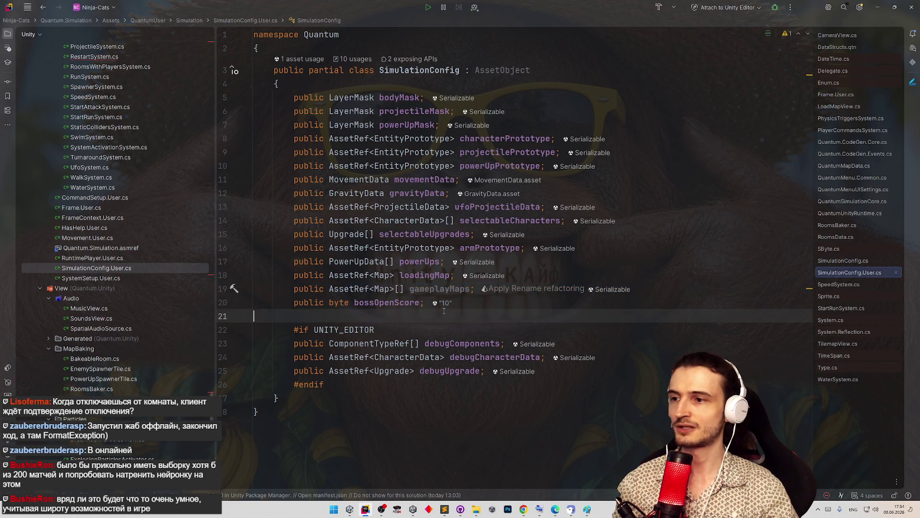
{"action": "key", "text": "ctrl+z"}
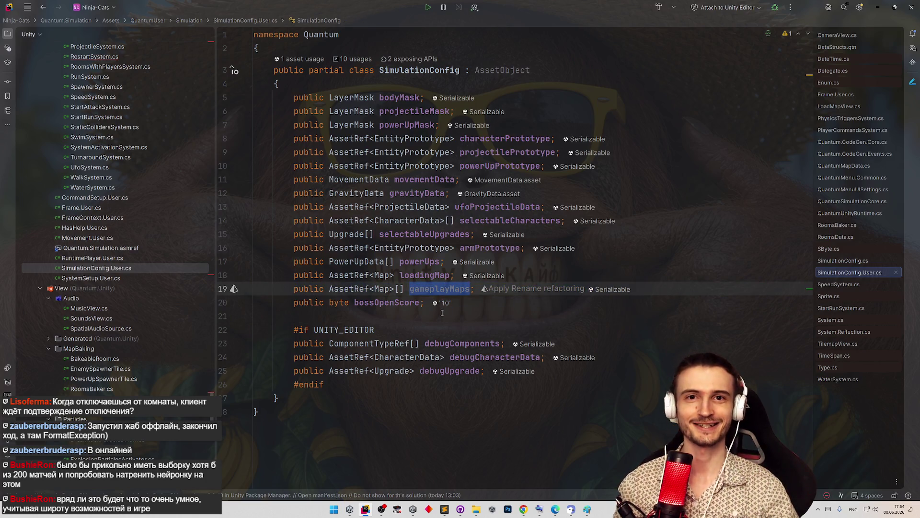
{"action": "key", "text": "ctrl+shift+z"}
{"action": "double_click", "coordinate": [423, 288]}
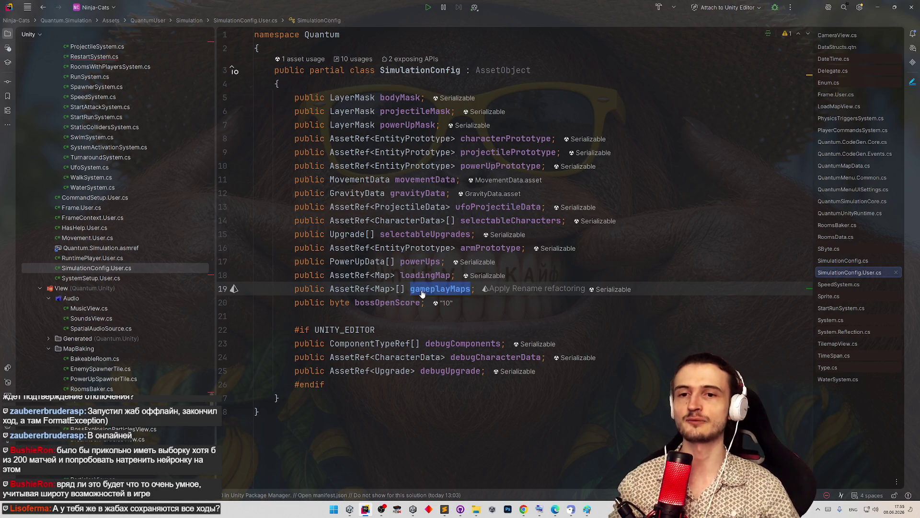
{"action": "left_click", "coordinate": [420, 320]}
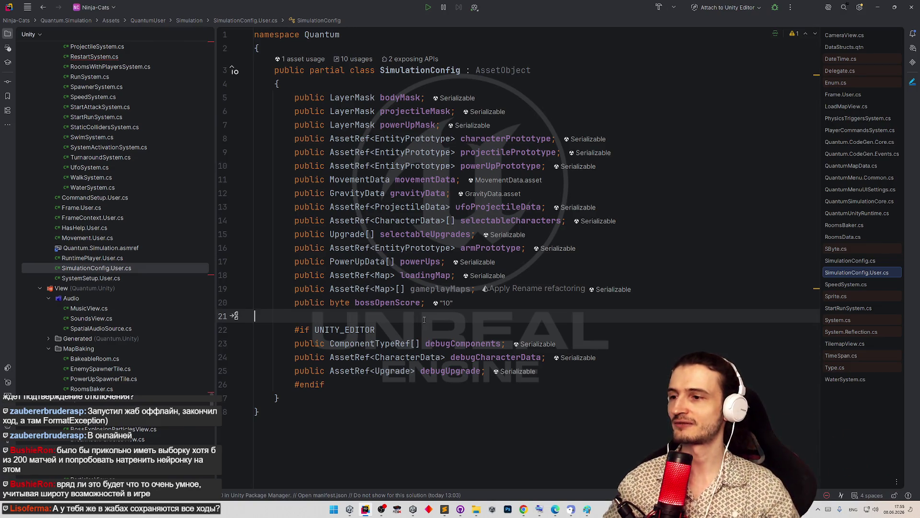
{"action": "double_click", "coordinate": [437, 289]}
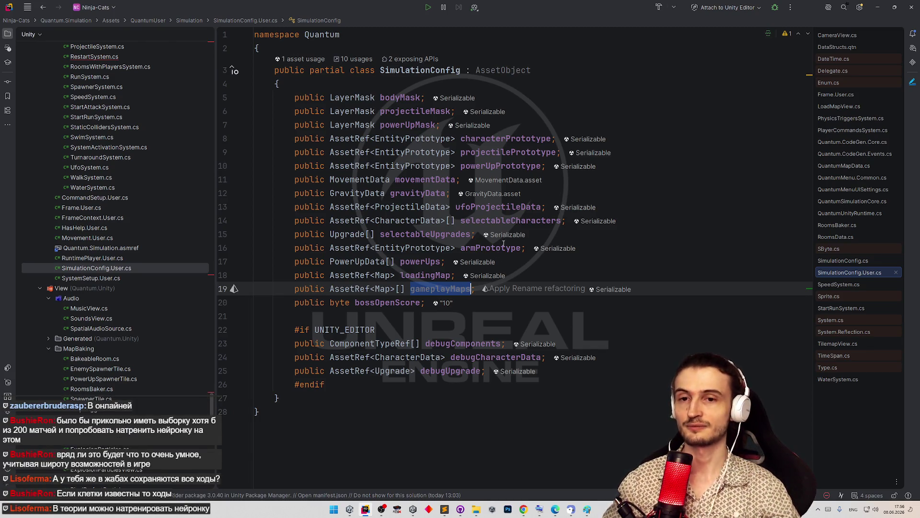
Read the quick-info for the config fields and gameplayMaps, then navigate back to RestartSystem.cs.
{"action": "mouse_move", "coordinate": [503, 244]}
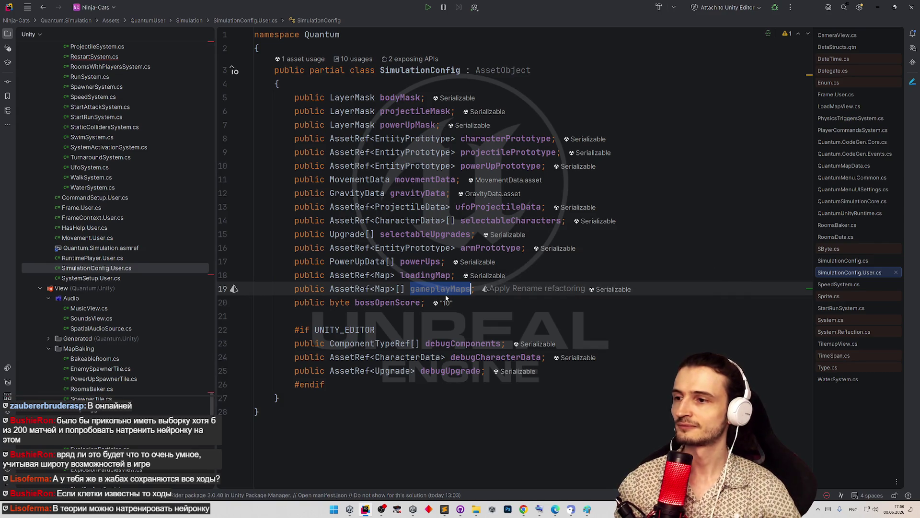
{"action": "left_click", "coordinate": [445, 289]}
{"action": "double_click", "coordinate": [445, 290]}
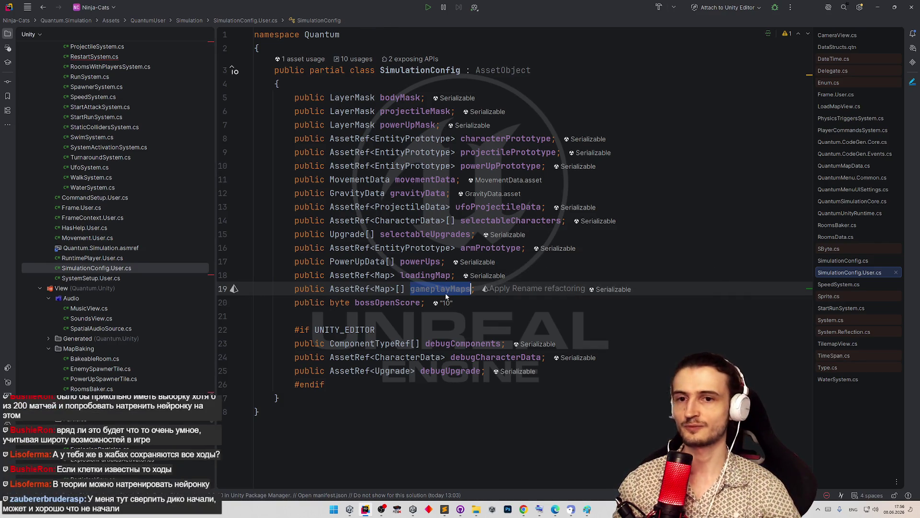
{"action": "mouse_move", "coordinate": [445, 292]}
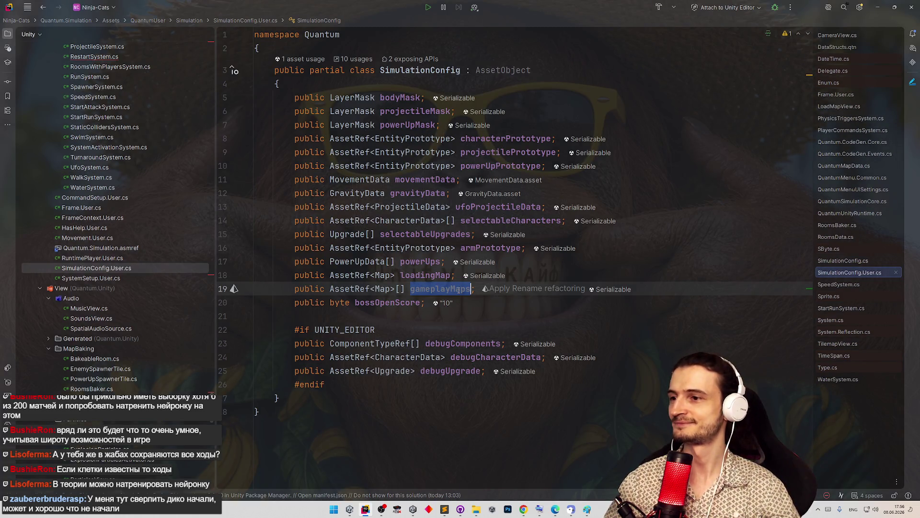
{"action": "key", "text": "ctrl+alt+Left"}
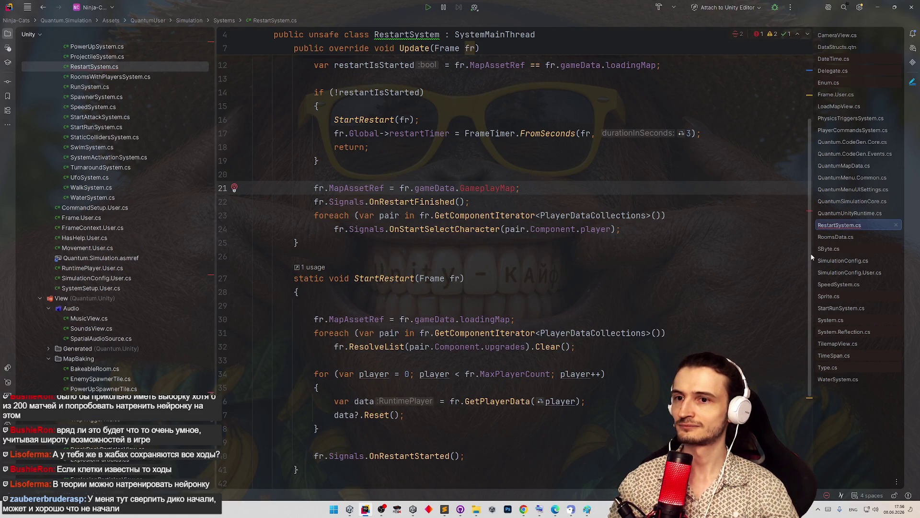
Add a blank line above the MapAssetRef assignment in RestartSystem's Update.
{"action": "scroll", "coordinate": [807, 236], "scroll_direction": "up", "scroll_amount": 2}
{"action": "scroll", "coordinate": [800, 207], "scroll_direction": "up", "scroll_amount": 2}
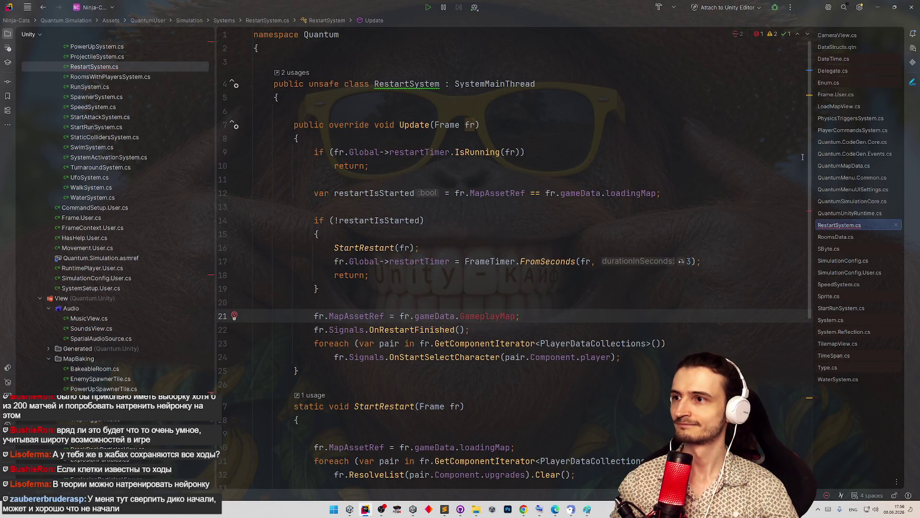
{"action": "scroll", "coordinate": [798, 201], "scroll_direction": "down", "scroll_amount": 1}
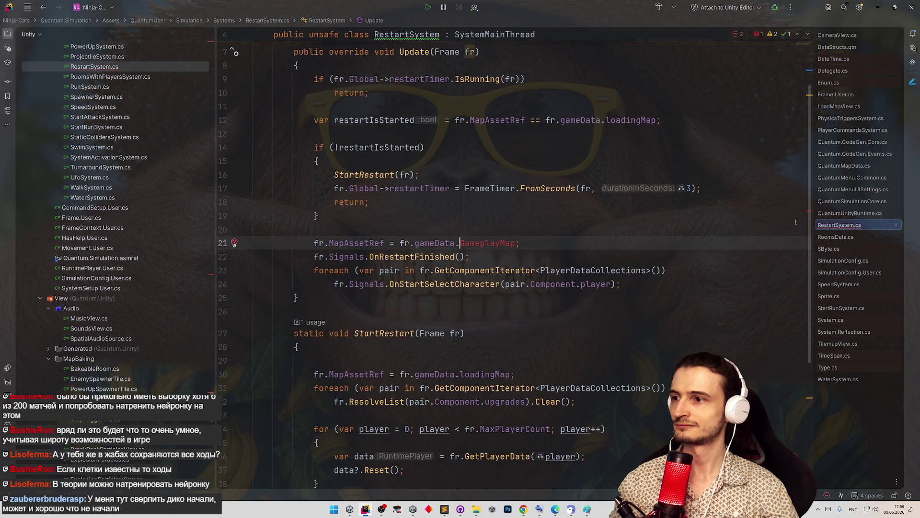
{"action": "left_click", "coordinate": [456, 230]}
{"action": "key", "text": "Return"}
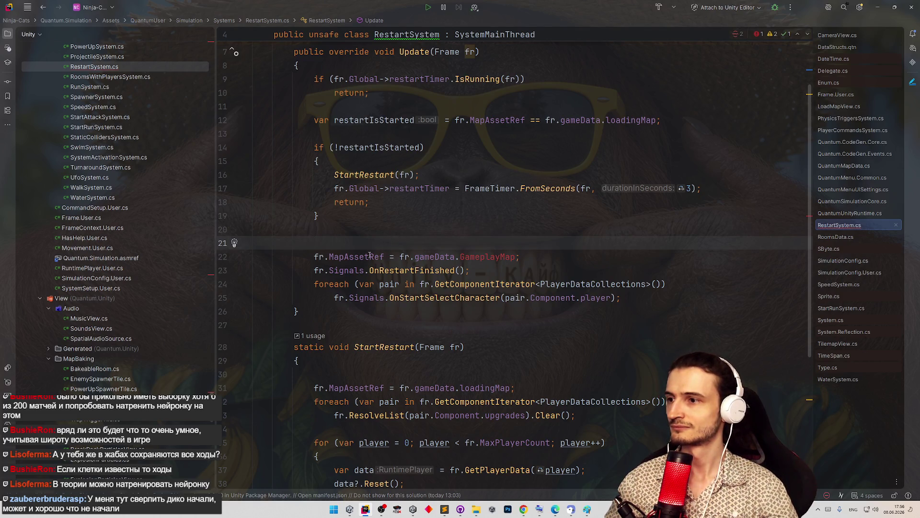
{"action": "key", "text": "BackSpace"}
{"action": "key", "text": "Return"}
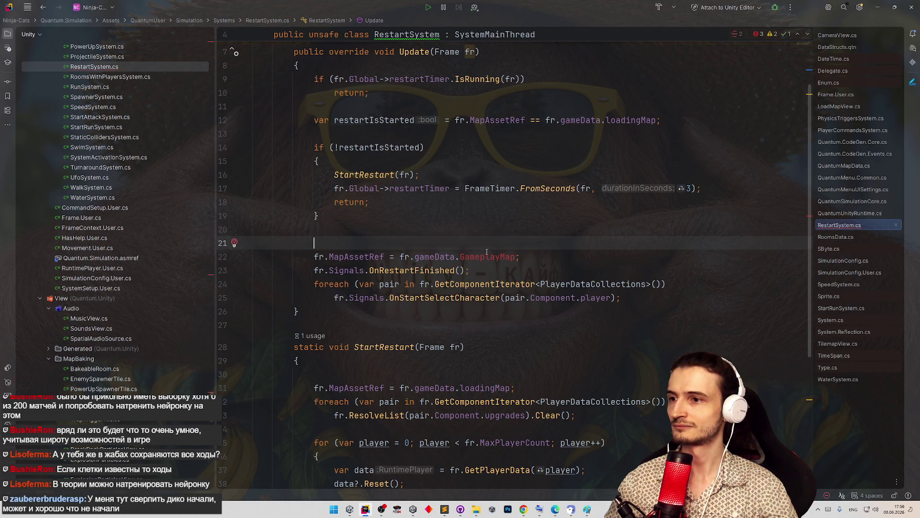
Change the assignment to use fr.gameData.gameplayMaps[] with the index left empty.
{"action": "double_click", "coordinate": [486, 255]}
{"action": "type", "text": "g"}
{"action": "key", "text": "Return"}
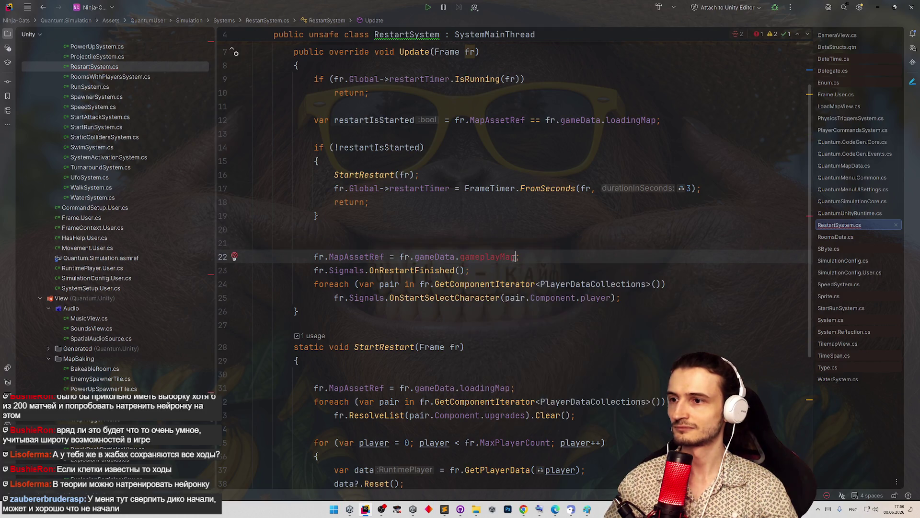
{"action": "type", "text": "s["}
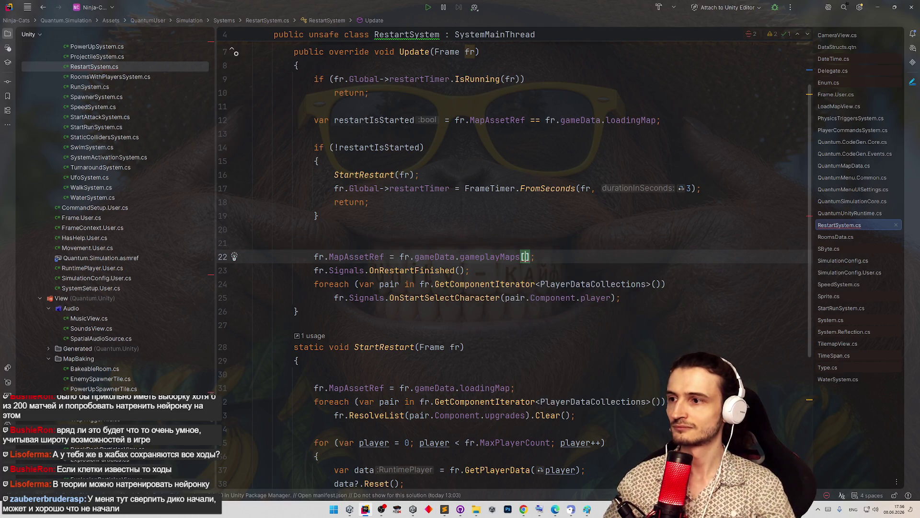
{"action": "key", "text": "shift"}
{"action": "key", "text": "shift"}
Open Global.qtn, duplicate the bossRoomIsOpened line, and change its type to byte.
{"action": "type", "text": "global"}
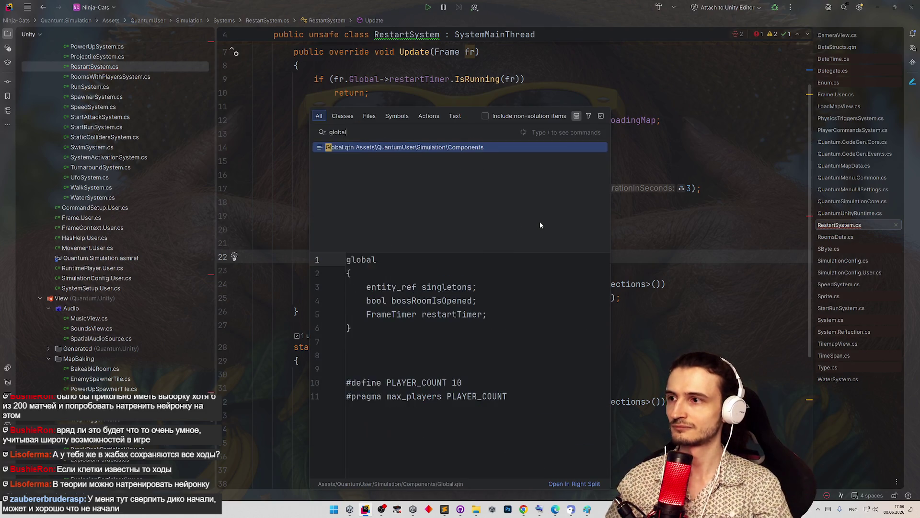
{"action": "key", "text": "Return"}
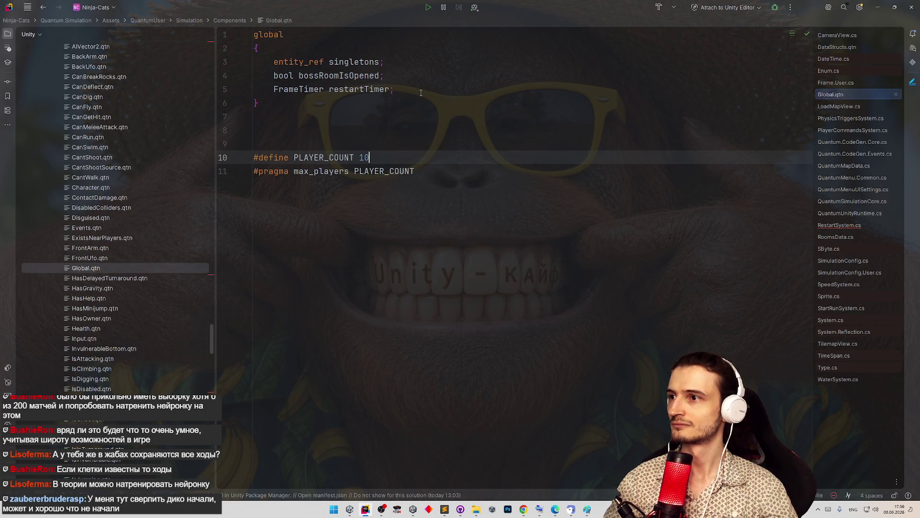
{"action": "left_click", "coordinate": [421, 93]}
{"action": "key", "text": "Up"}
{"action": "key", "text": "ctrl+d"}
{"action": "key", "text": "ctrl+w"}
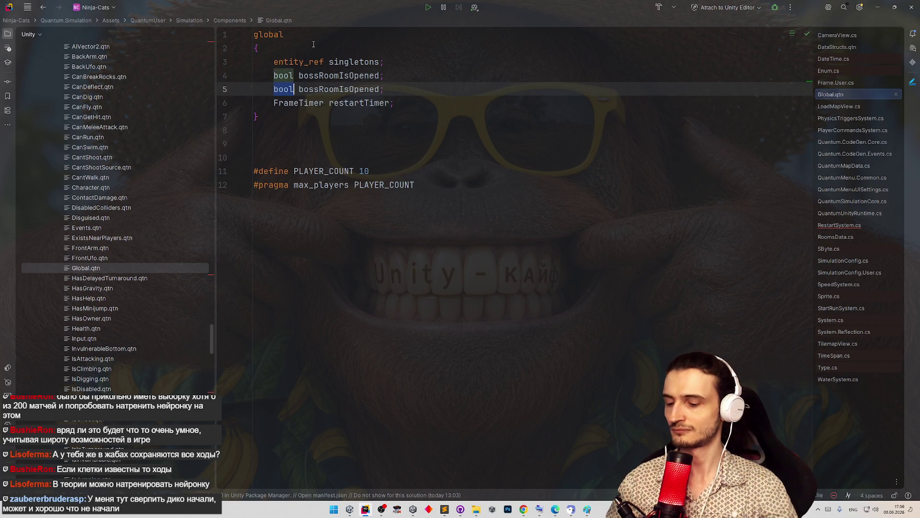
{"action": "type", "text": "byte"}
{"action": "key", "text": "Return"}
Name the new byte field levelIndex, then return to RestartSystem.cs.
{"action": "key", "text": "ctrl+shift+Right"}
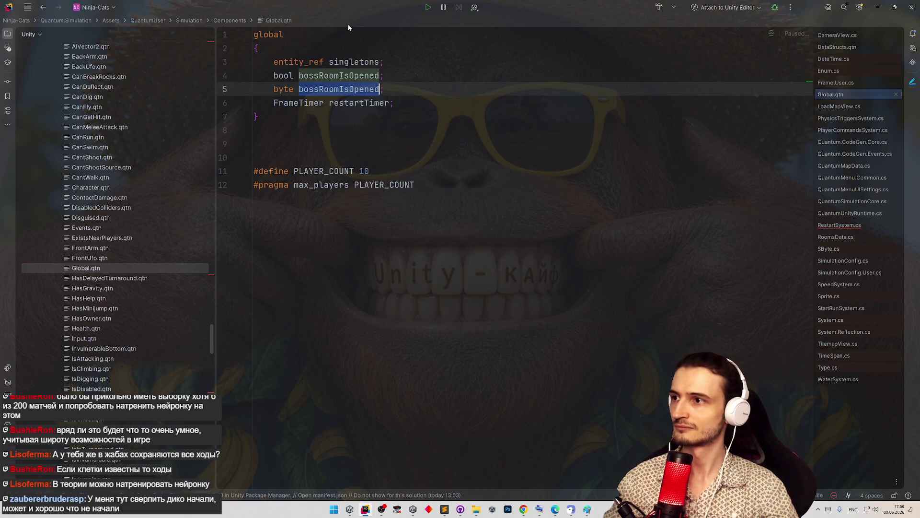
{"action": "type", "text": "current;"}
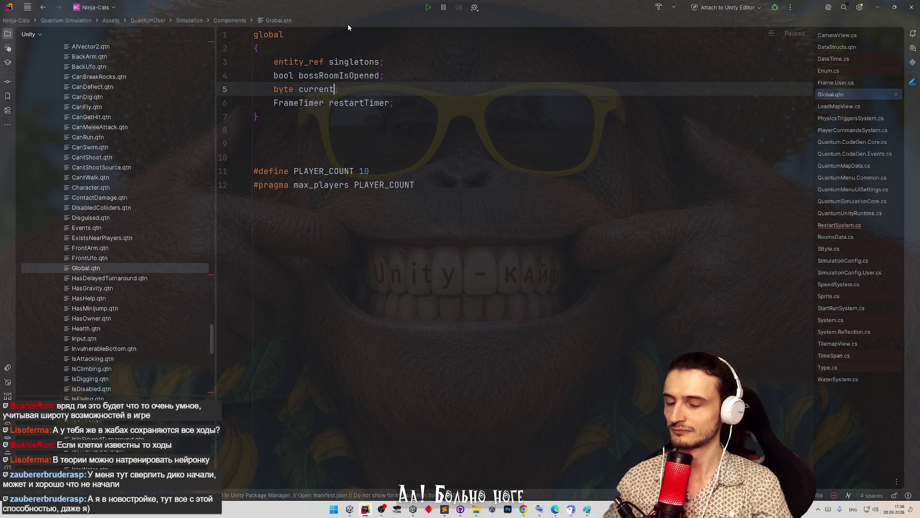
{"action": "key", "text": "BackSpace"}
{"action": "key", "text": "BackSpace"}
{"action": "key", "text": "BackSpace"}
{"action": "type", "text": "l"}
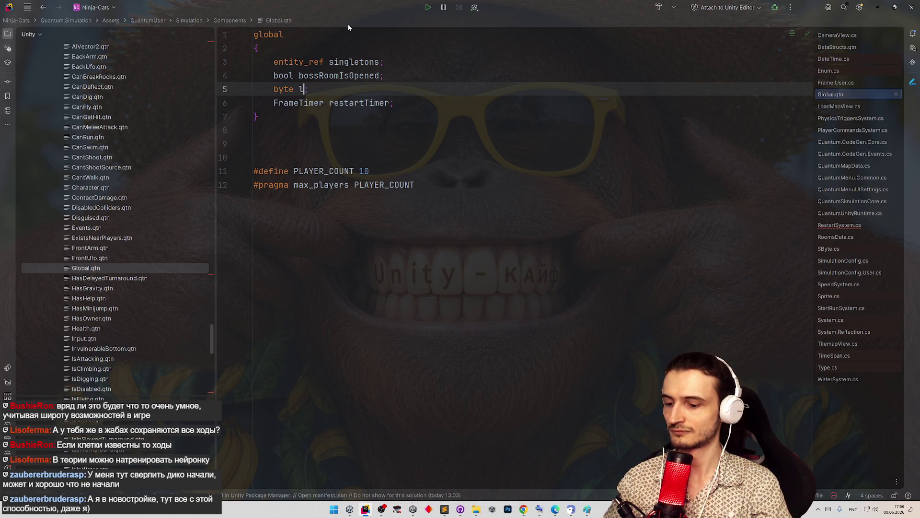
{"action": "type", "text": "evel"}
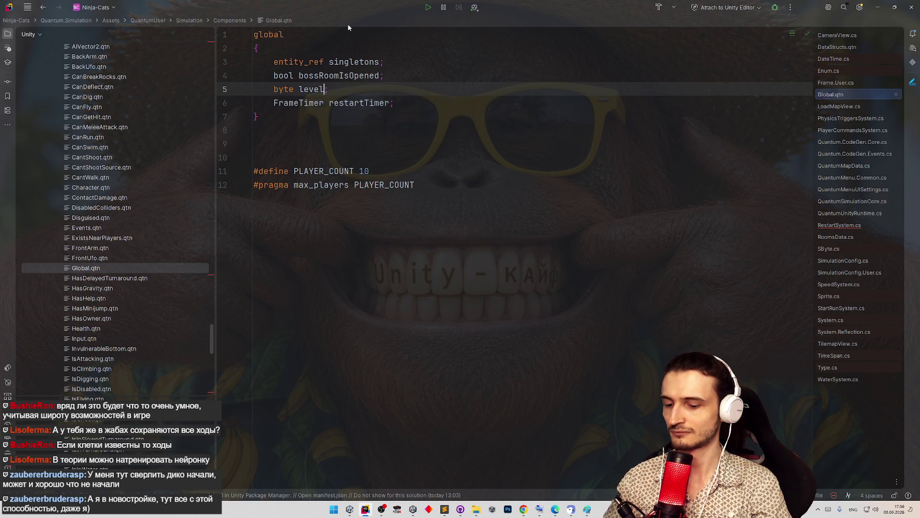
{"action": "type", "text": "Ind"}
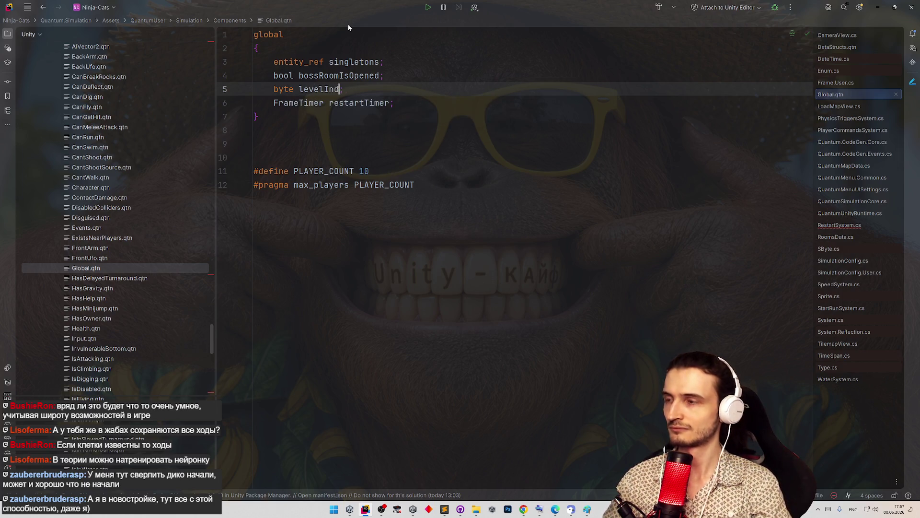
{"action": "type", "text": "ex"}
{"action": "left_click", "coordinate": [430, 71]}
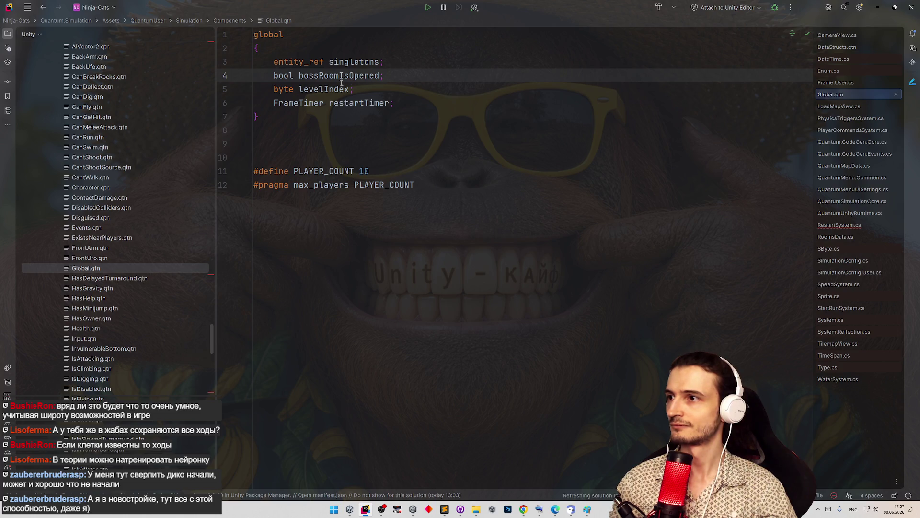
{"action": "key", "text": "Down"}
{"action": "key", "text": "Left"}
{"action": "key", "text": "ctrl+w"}
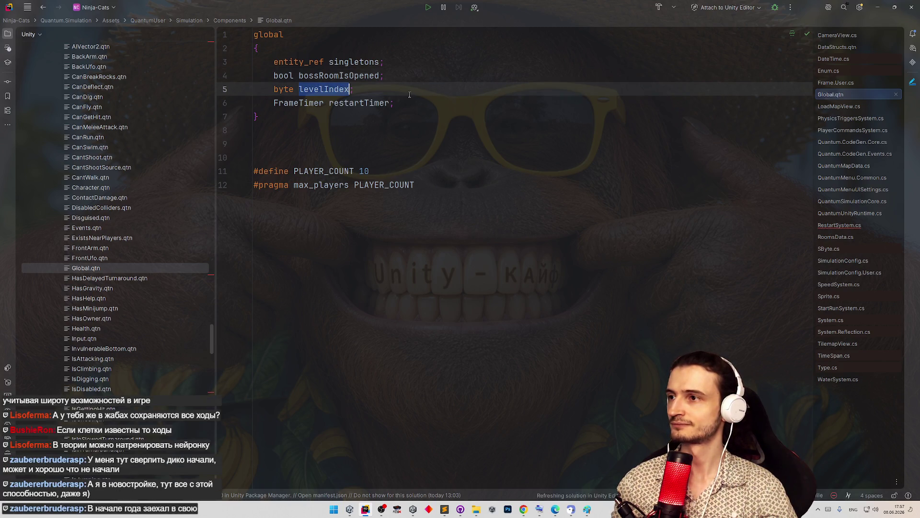
{"action": "key", "text": "ctrl+minus"}
{"action": "key", "text": "ctrl+minus"}
{"action": "key", "text": "ctrl+minus"}
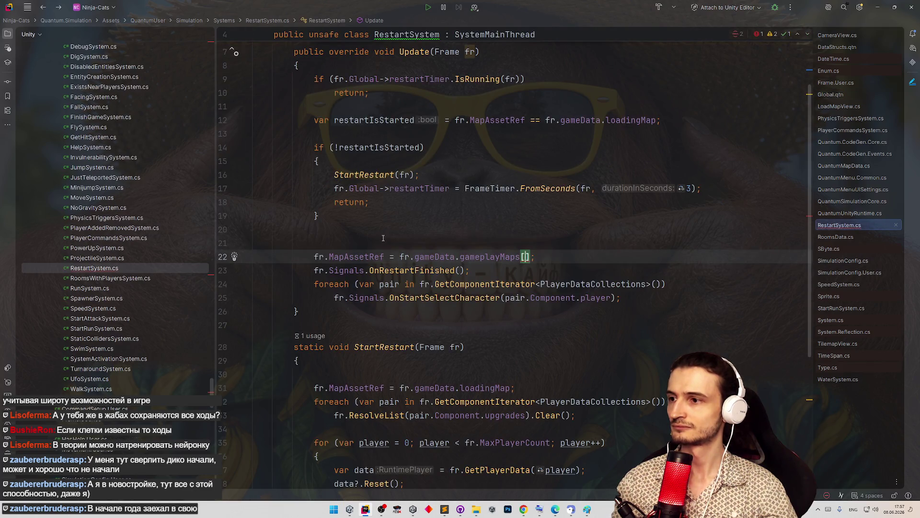
Add 'fr.Global->levelIndex++;' on the blank line above the map assignment in RestartSystem.Update.
{"action": "key", "text": "Up"}
{"action": "type", "text": "fr."}
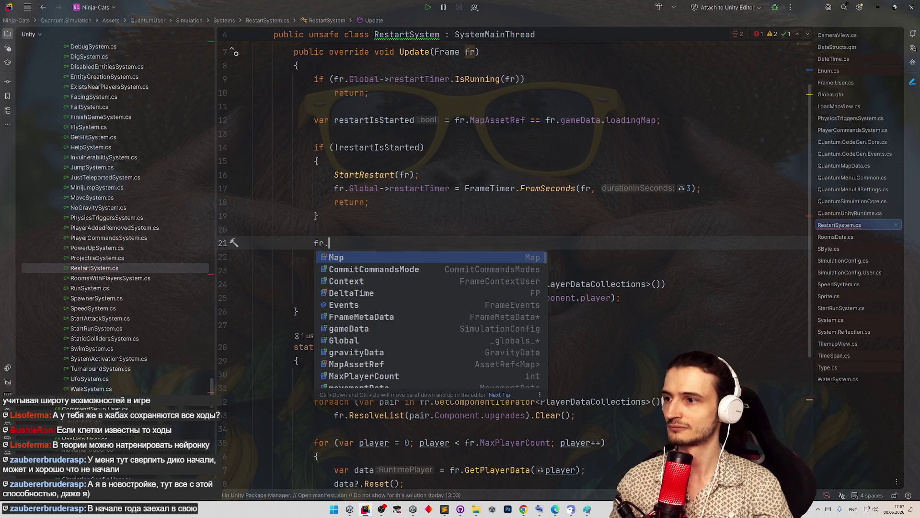
{"action": "type", "text": "gl"}
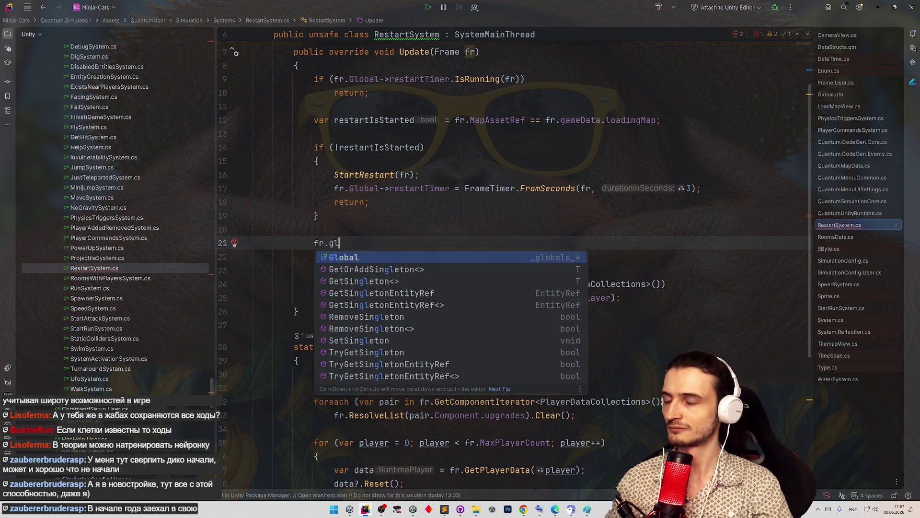
{"action": "key", "text": "Return"}
{"action": "type", "text": ".le"}
{"action": "key", "text": "Return"}
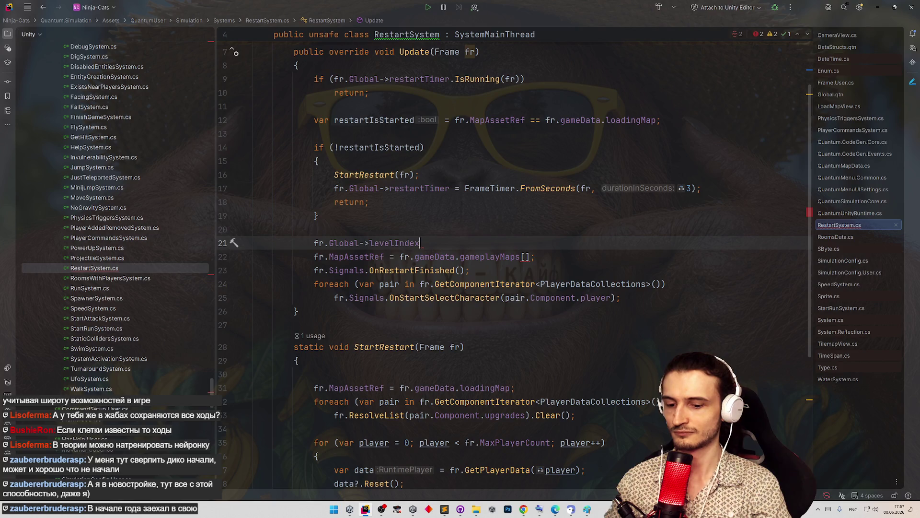
{"action": "type", "text": "++;"}
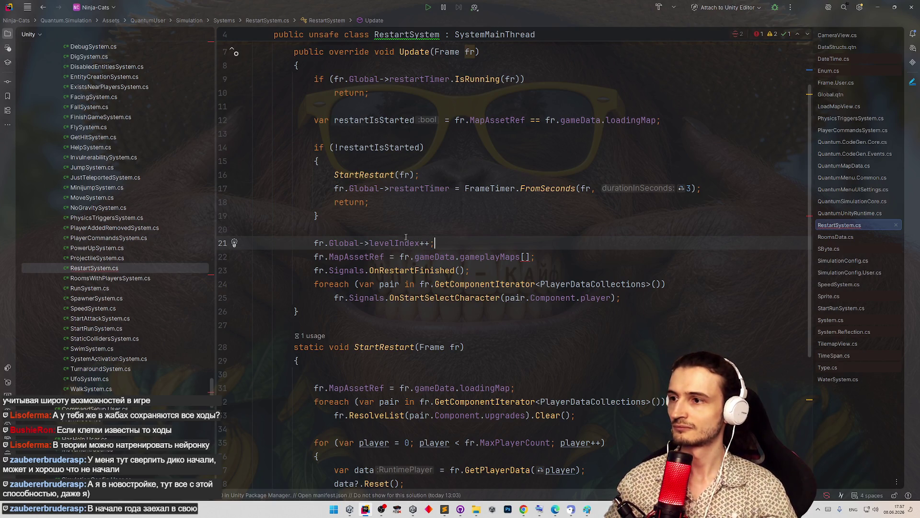
Change the gameplayMaps index to '[fr.Global->levelIndex % fr.gameData.gameplayMaps.Length]'.
{"action": "double_click", "coordinate": [405, 242]}
{"action": "key", "text": "ctrl+c"}
{"action": "left_click", "coordinate": [524, 256]}
{"action": "key", "text": "ctrl+v"}
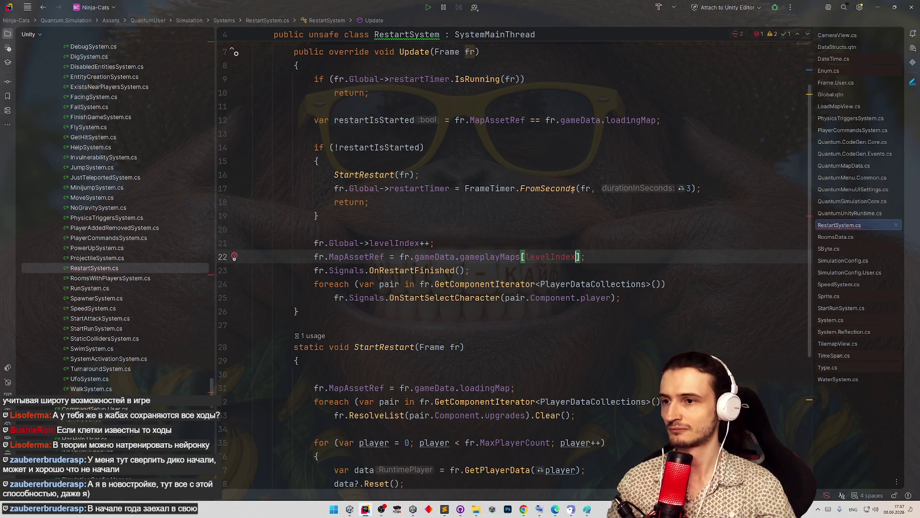
{"action": "type", "text": "%"}
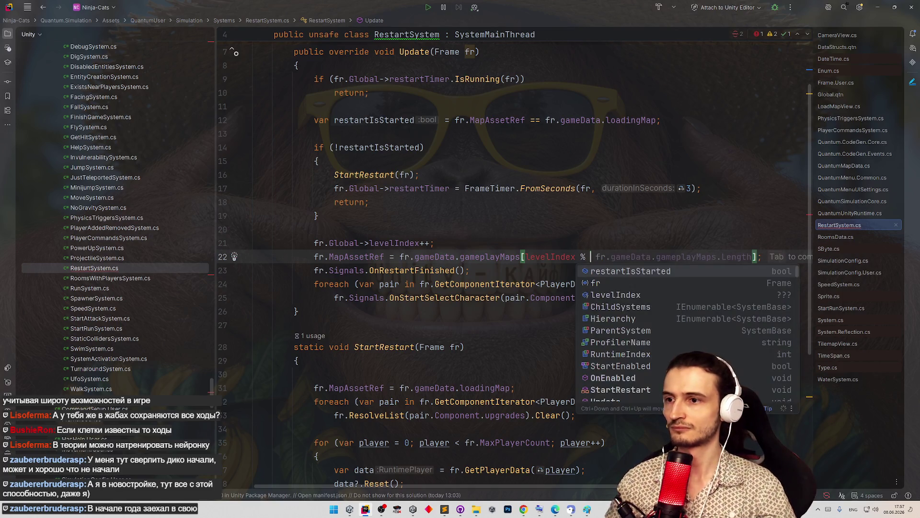
{"action": "left_click", "coordinate": [510, 235]}
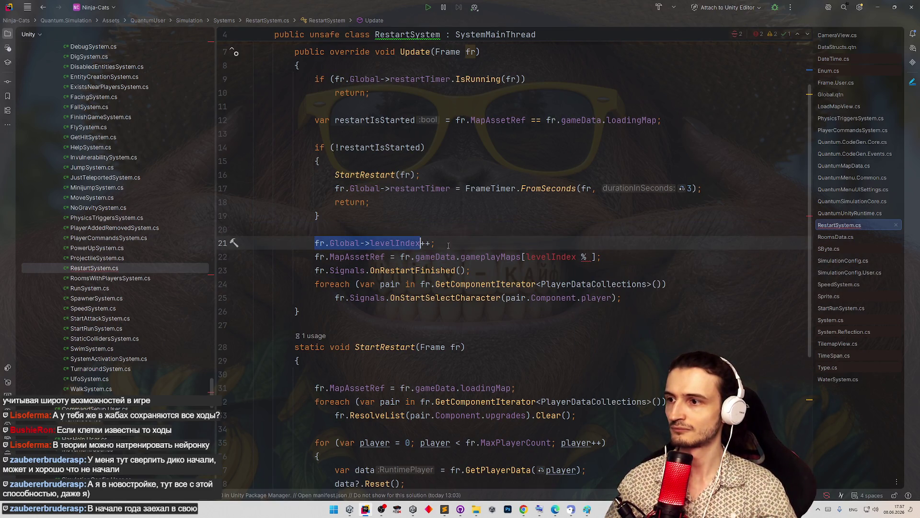
{"action": "left_click", "coordinate": [543, 256]}
{"action": "key", "text": "alt+Return"}
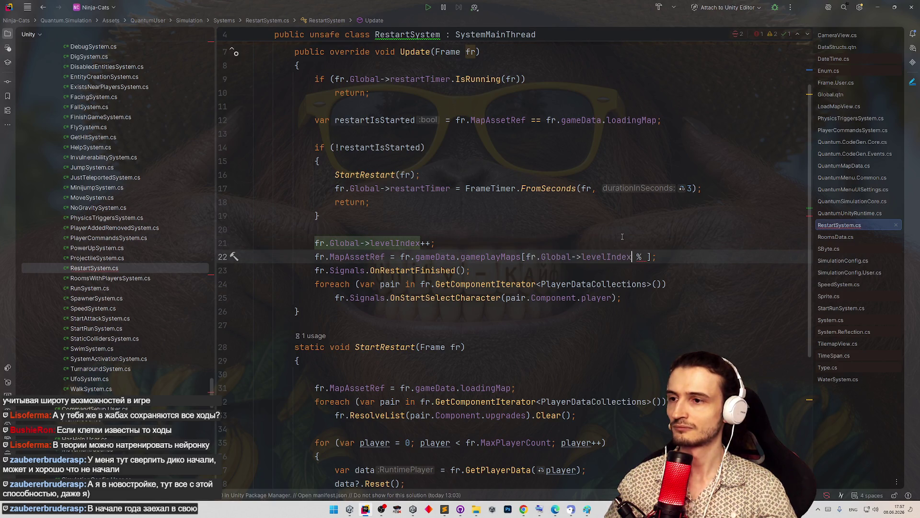
{"action": "key", "text": "Right"}
{"action": "key", "text": "Right"}
{"action": "key", "text": "Right"}
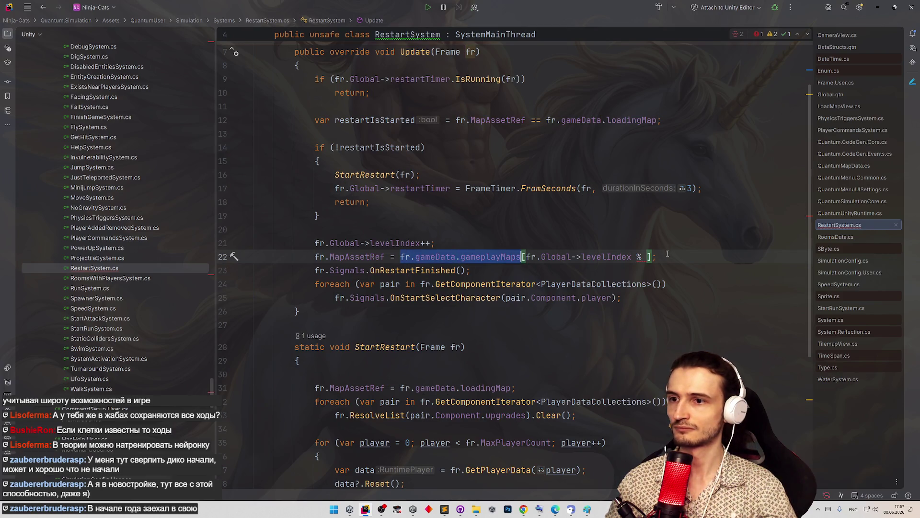
{"action": "type", "text": "fr.gameData.gameplayMaps.Length"}
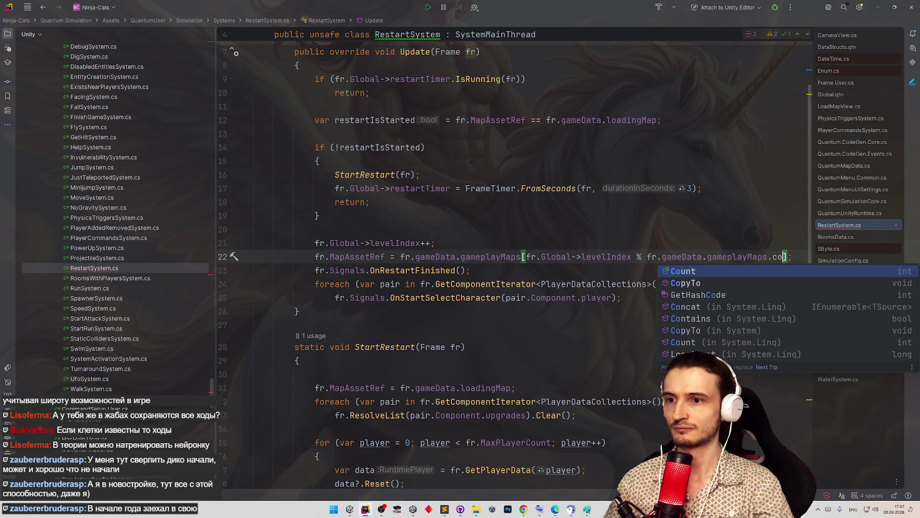
{"action": "left_click", "coordinate": [481, 202]}
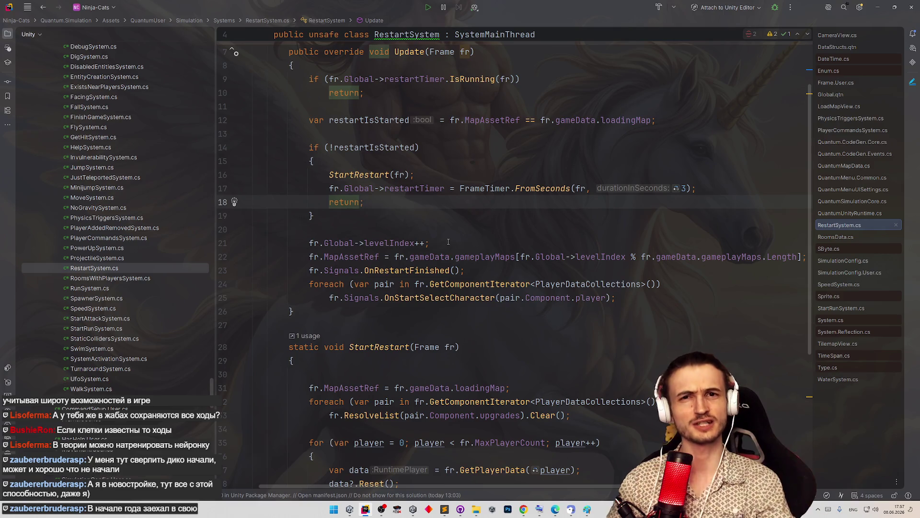
Review the levelIndex increment, OnRestartFinished and foreach lines, then switch back to the Unity Editor.
{"action": "left_click", "coordinate": [458, 216]}
{"action": "scroll", "coordinate": [623, 364], "scroll_direction": "right", "scroll_amount": 1}
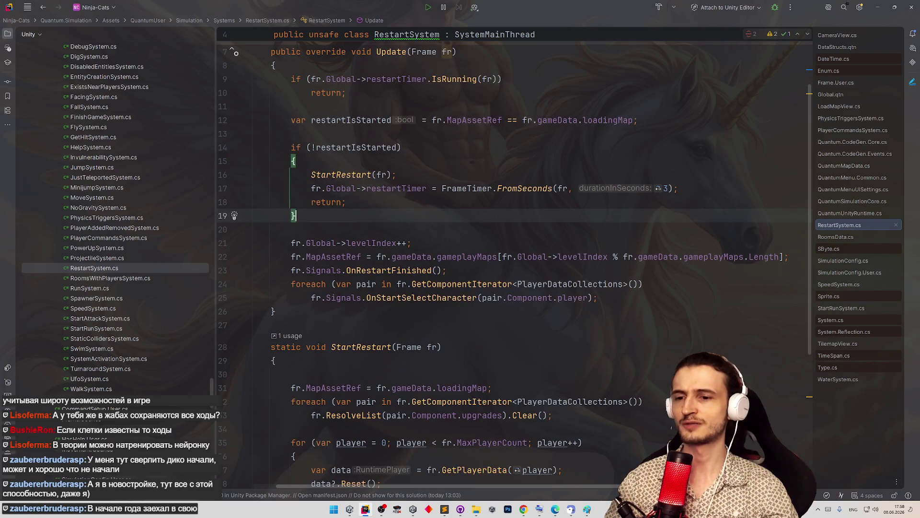
{"action": "left_click", "coordinate": [672, 284]}
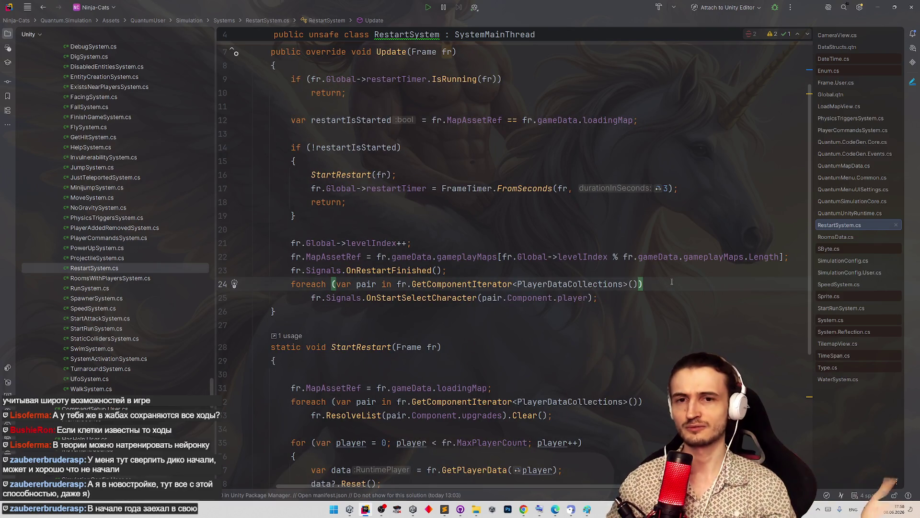
{"action": "left_click", "coordinate": [672, 270]}
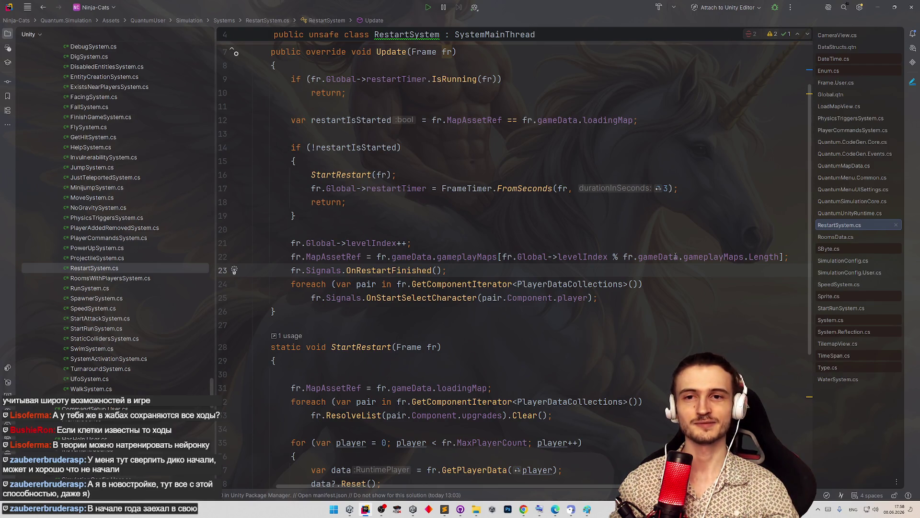
{"action": "key", "text": "Up"}
{"action": "key", "text": "Up"}
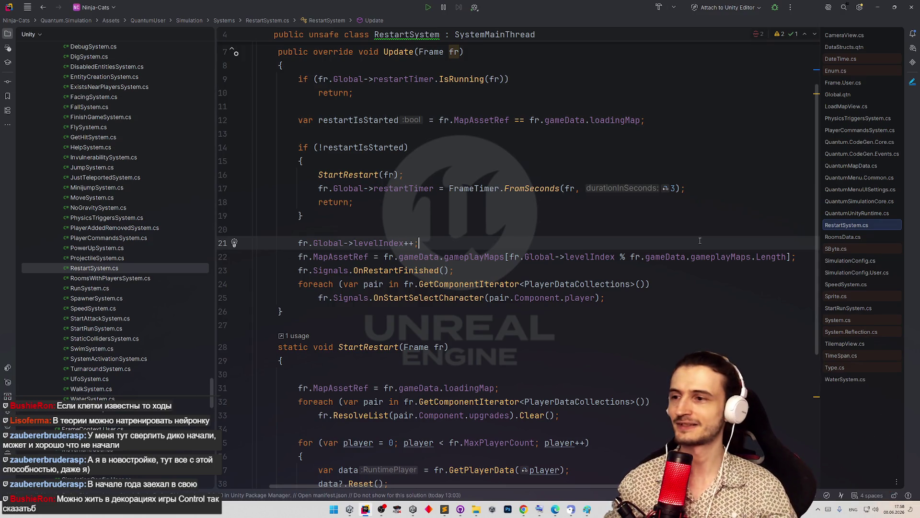
{"action": "left_click", "coordinate": [644, 280]}
{"action": "left_click", "coordinate": [647, 267]}
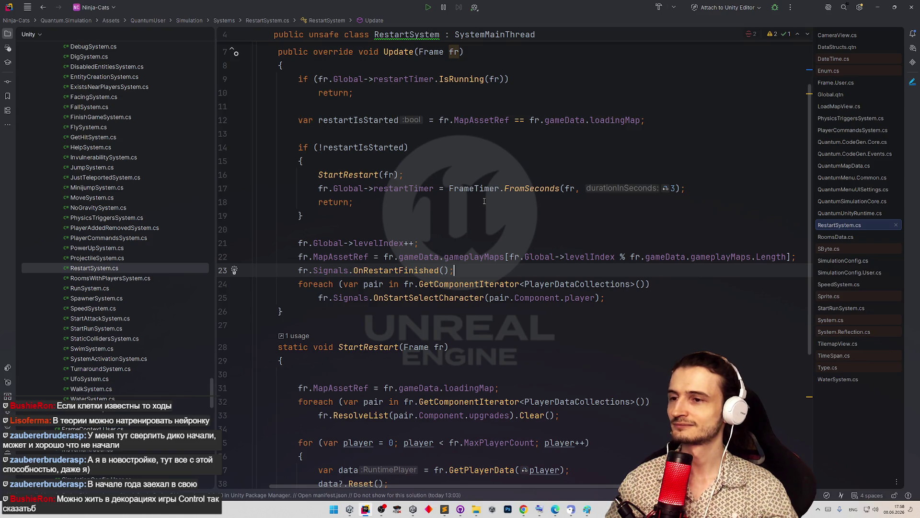
{"action": "left_click", "coordinate": [258, 215]}
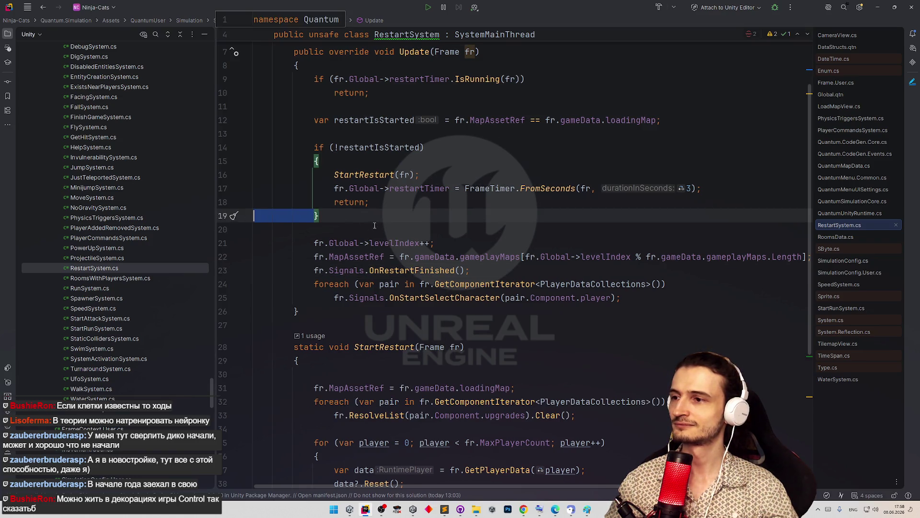
{"action": "key", "text": "Down"}
{"action": "key", "text": "alt+Tab"}
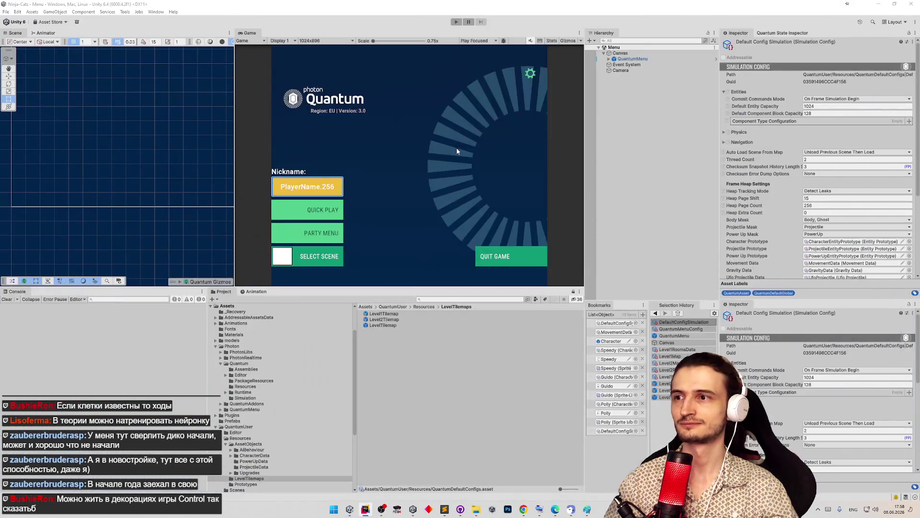
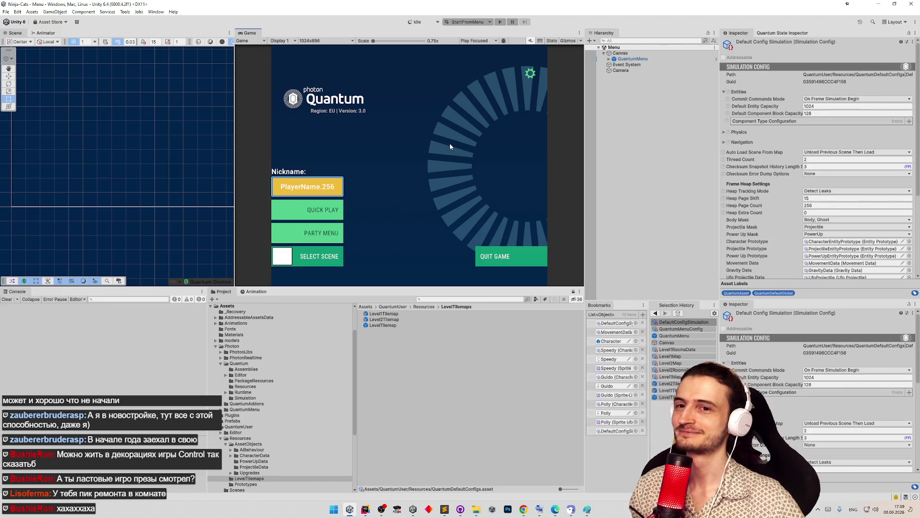
Save tasks.todo in Sublime Text, minimize it, and bring up the FCEUX emulator.
{"action": "left_click", "coordinate": [448, 508]}
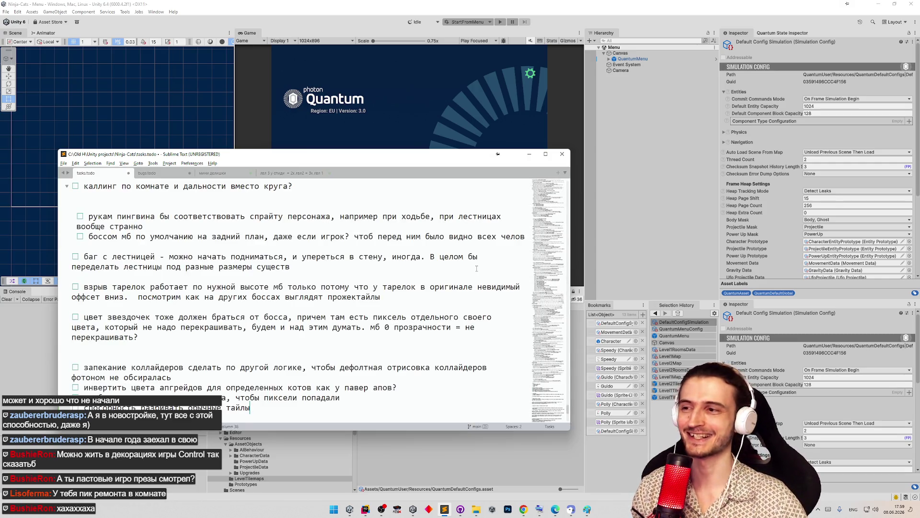
{"action": "key", "text": "ctrl+s"}
{"action": "left_click", "coordinate": [527, 155]}
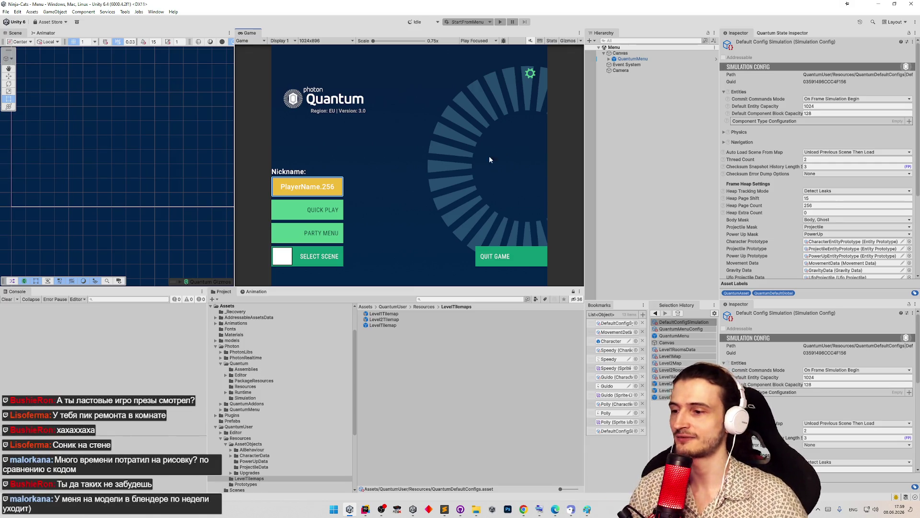
{"action": "left_click", "coordinate": [398, 509]}
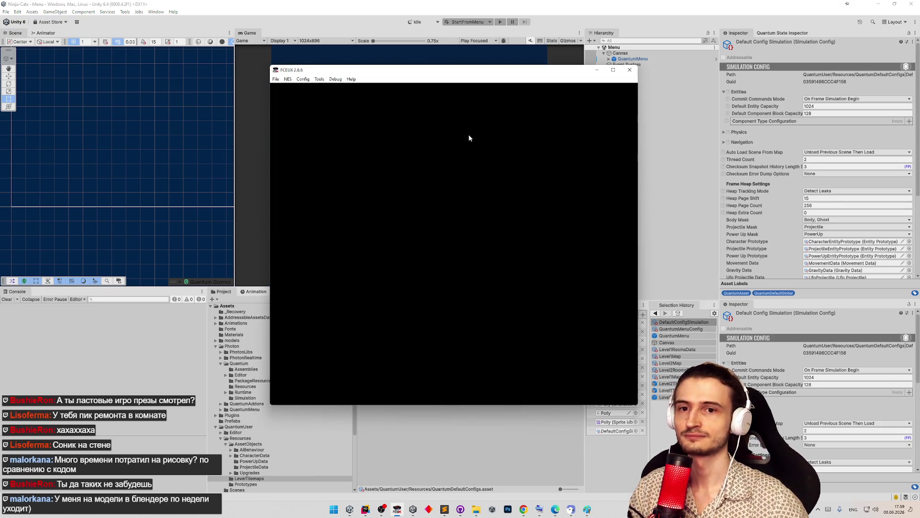
{"action": "left_click", "coordinate": [275, 79]}
{"action": "mouse_move", "coordinate": [316, 104]}
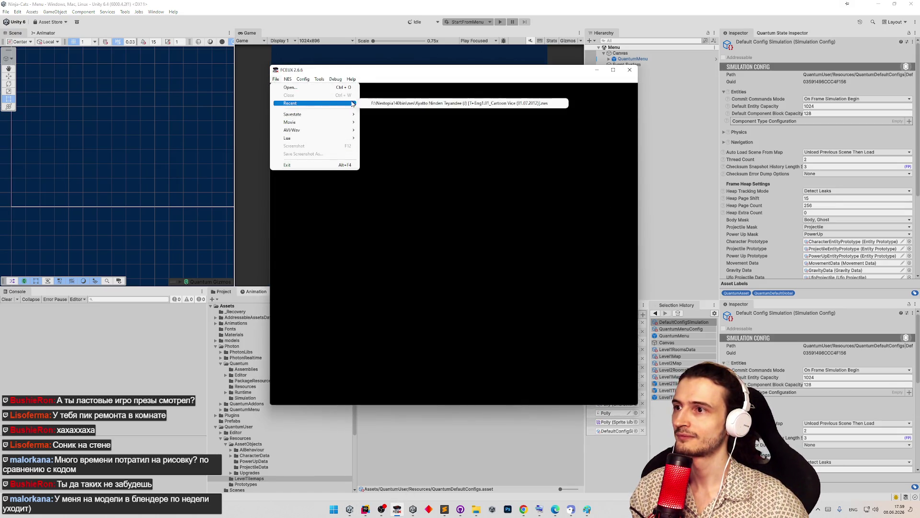
{"action": "left_click", "coordinate": [367, 104]}
{"action": "key", "text": "Return"}
{"action": "key", "text": "Return"}
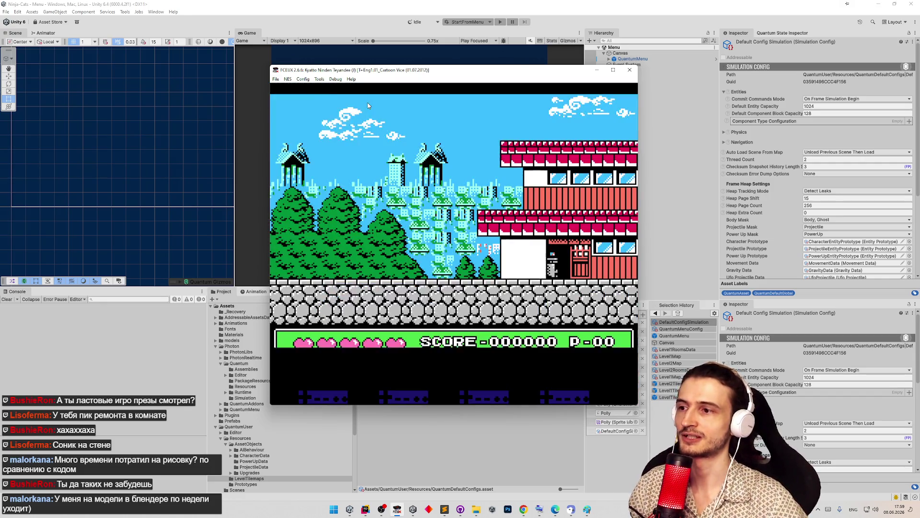
{"action": "key", "text": "Right"}
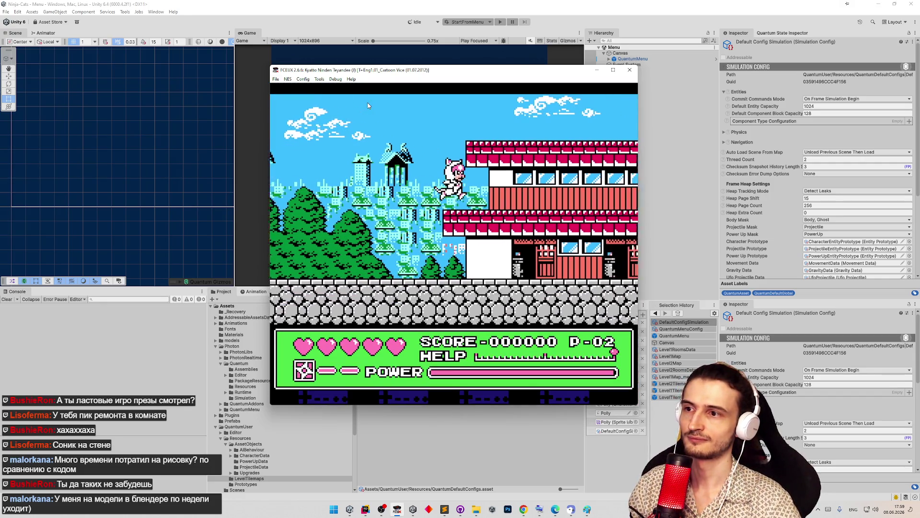
{"action": "key", "text": "Return"}
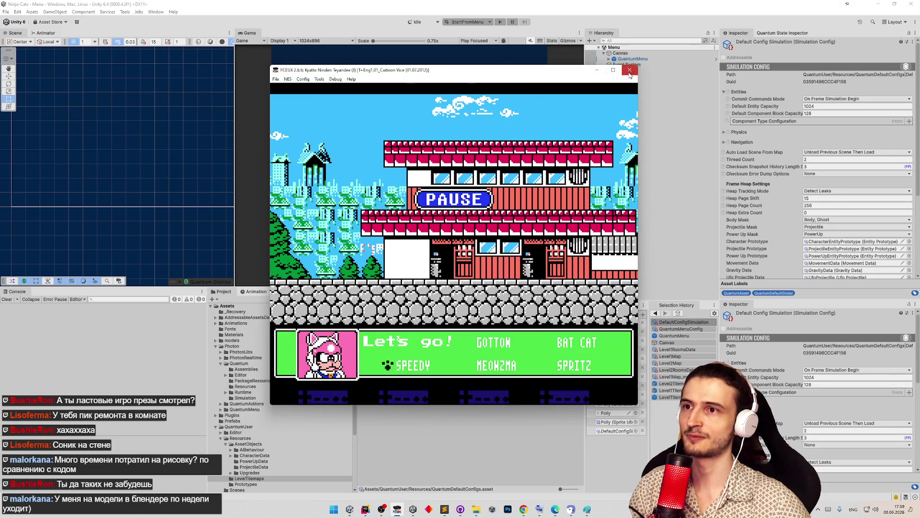
{"action": "left_click", "coordinate": [629, 70]}
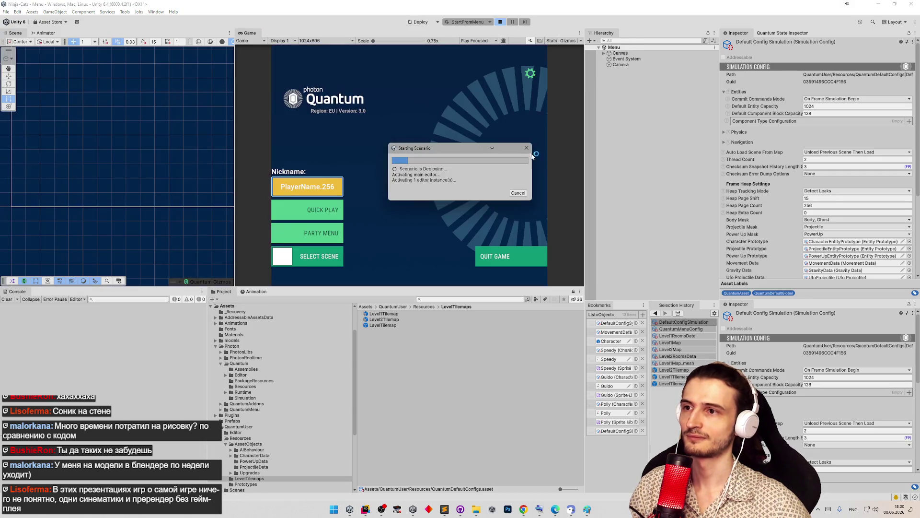
Stop play mode and switch the start scenario from StartFromMenu to Default.
{"action": "left_click", "coordinate": [500, 22]}
{"action": "left_click", "coordinate": [485, 22]}
{"action": "left_click", "coordinate": [481, 30]}
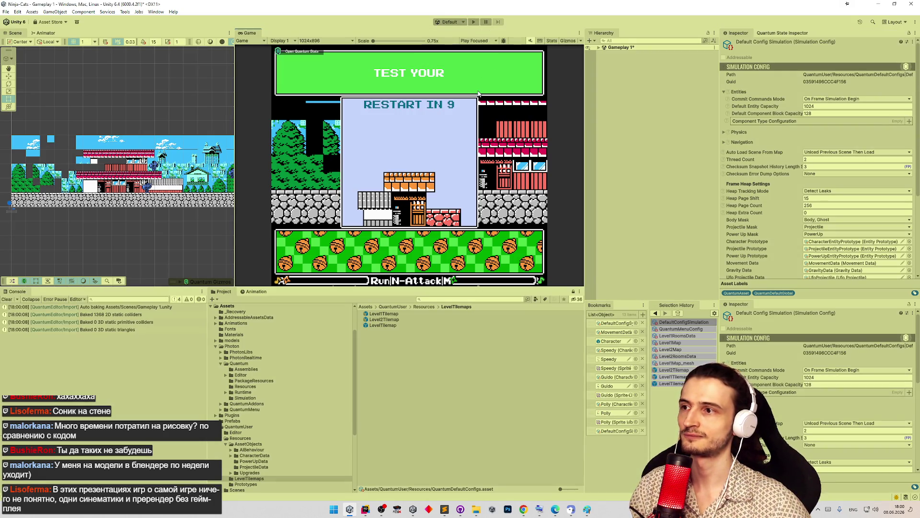
Start a play test as the blue cat with the FrontUfo upgrade, game view enlarged.
{"action": "key", "text": "ctrl+p"}
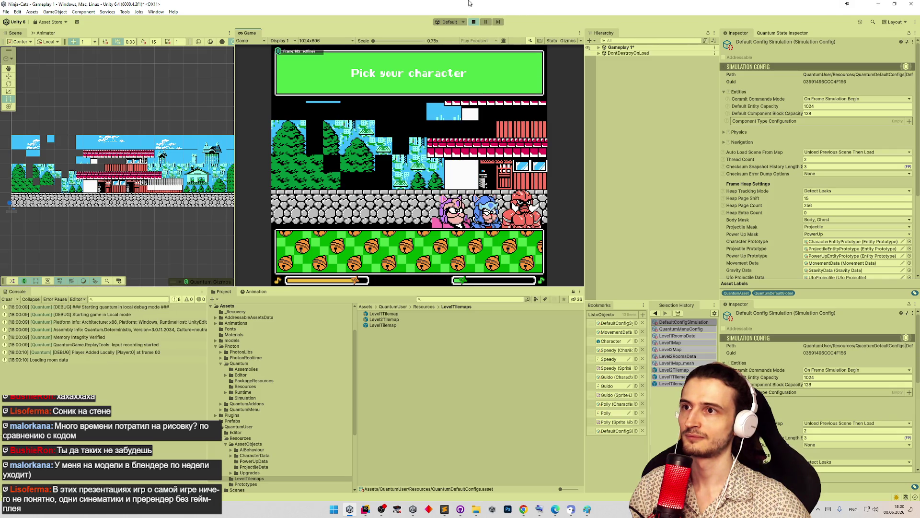
{"action": "left_click", "coordinate": [521, 210]}
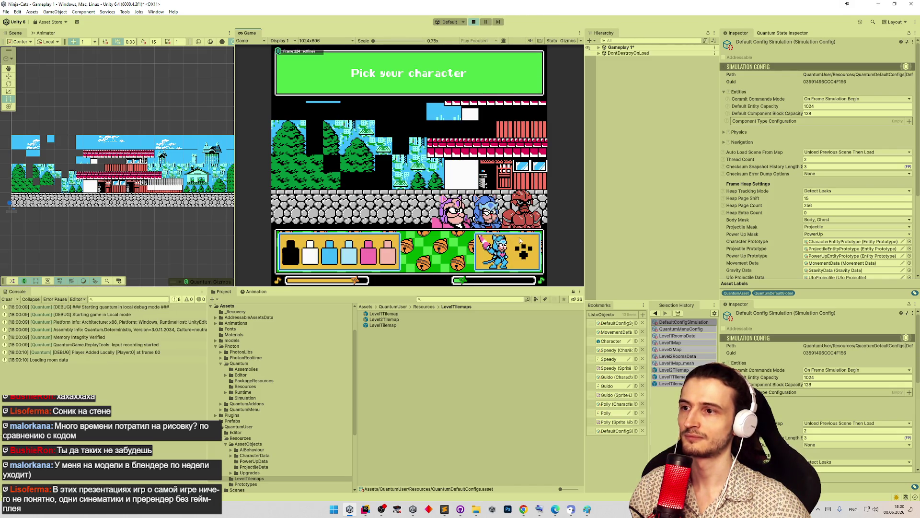
{"action": "left_click", "coordinate": [523, 248]}
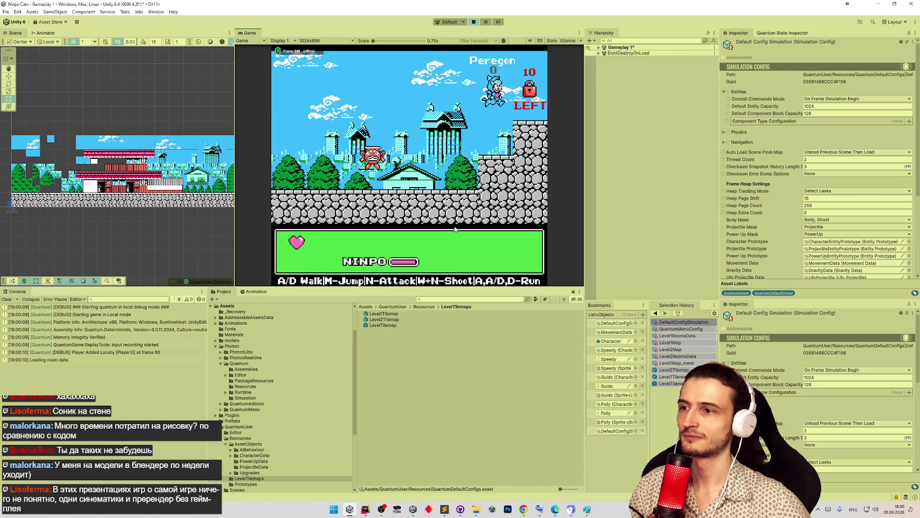
{"action": "key", "text": "shift+space"}
Play Gameplay 1 heading left over the ledge and down the ladder, then pause.
{"action": "key", "text": "a"}
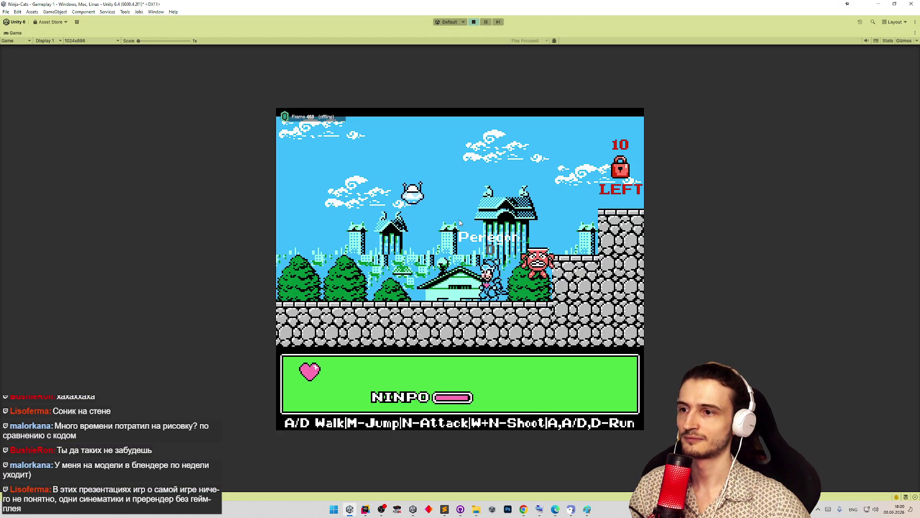
{"action": "key", "text": "n"}
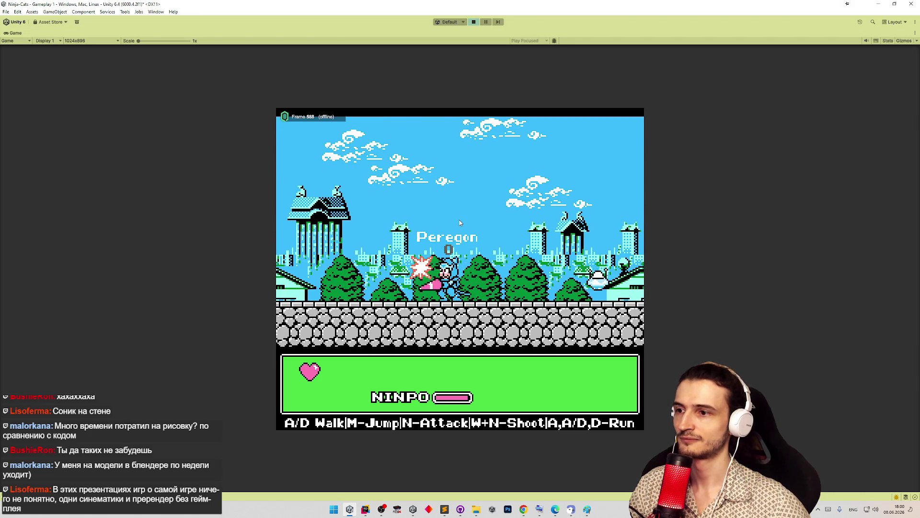
{"action": "key", "text": "a"}
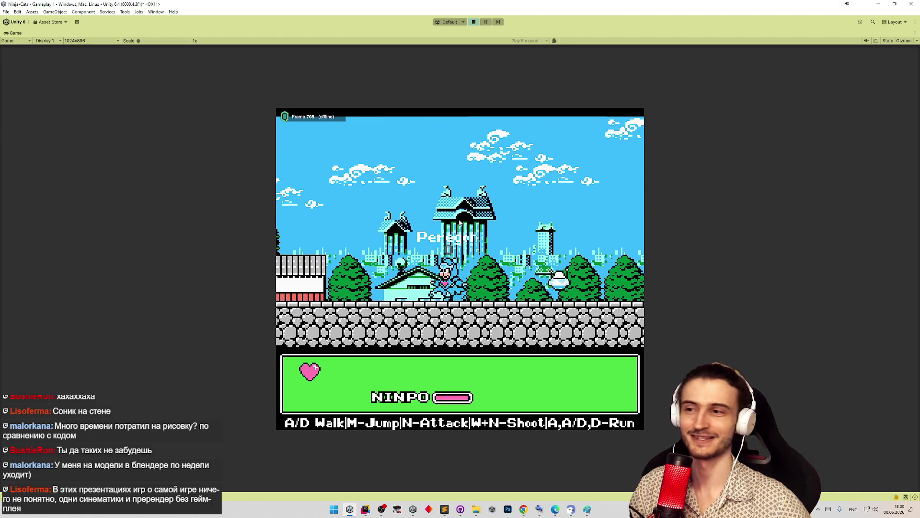
{"action": "key", "text": "m"}
{"action": "key", "text": "a"}
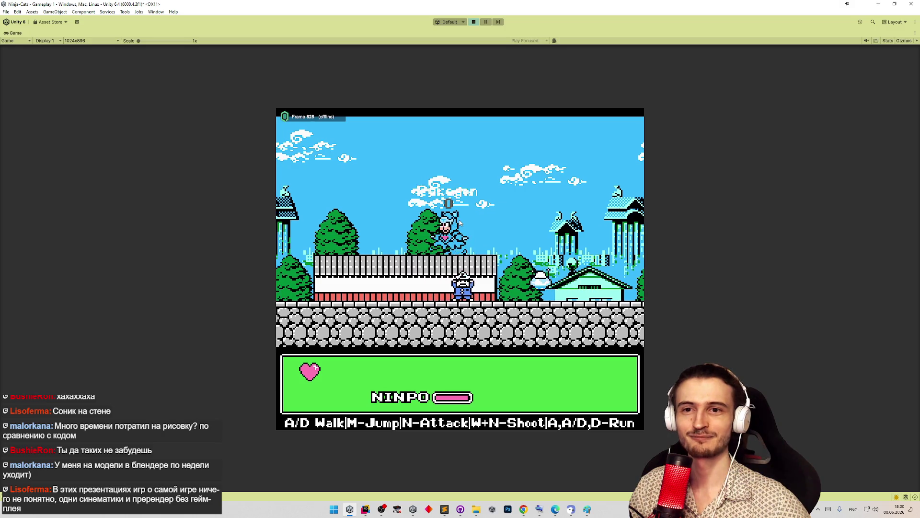
{"action": "key", "text": "a"}
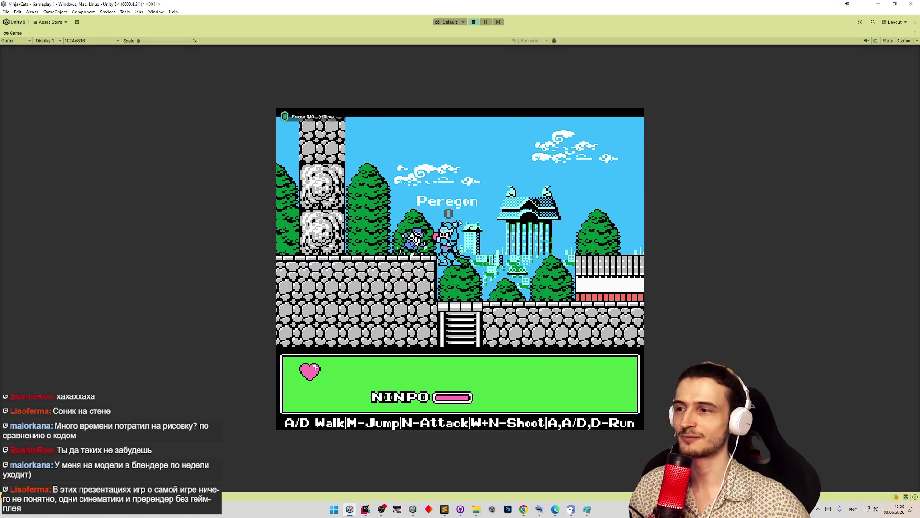
{"action": "key", "text": "m"}
{"action": "key", "text": "a"}
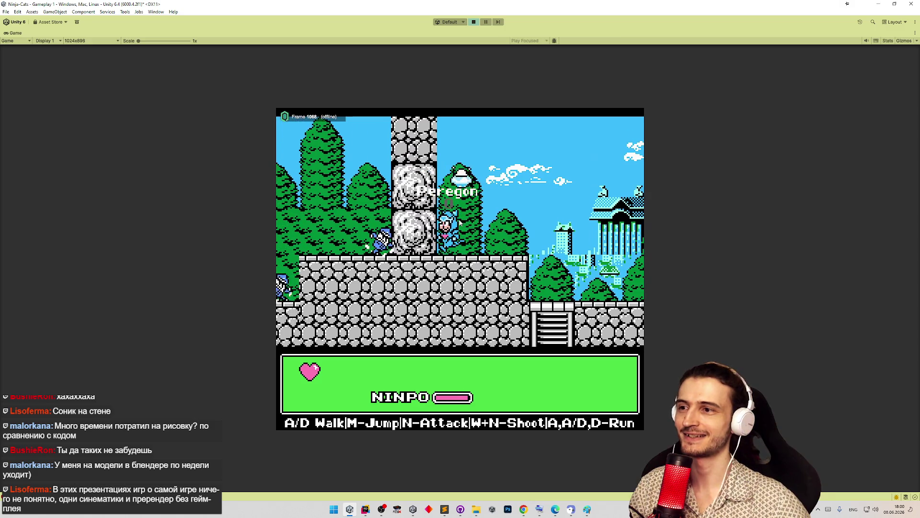
{"action": "key", "text": "a"}
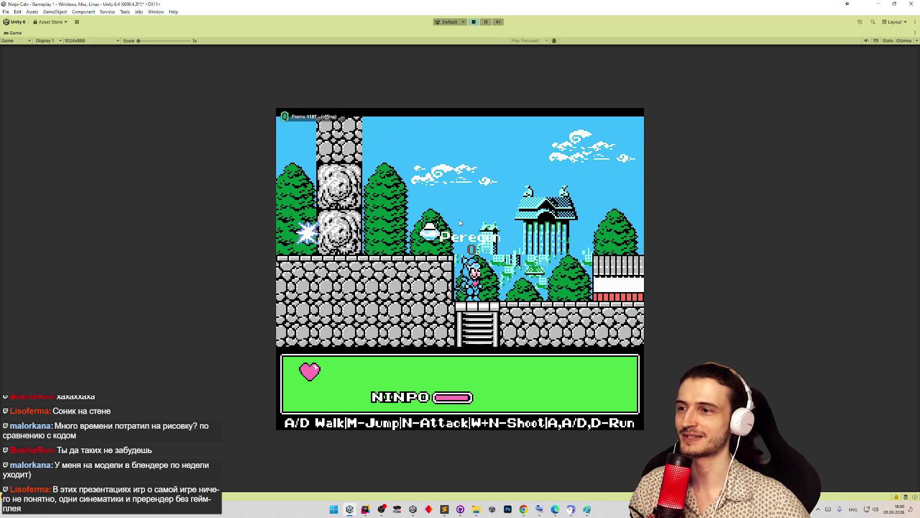
{"action": "key", "text": "a"}
{"action": "key", "text": "d"}
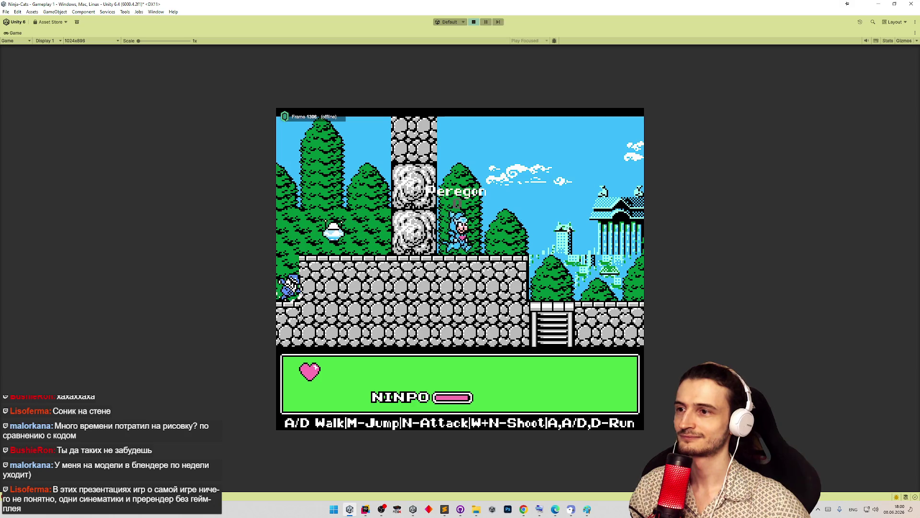
{"action": "key", "text": "d"}
{"action": "key", "text": "s"}
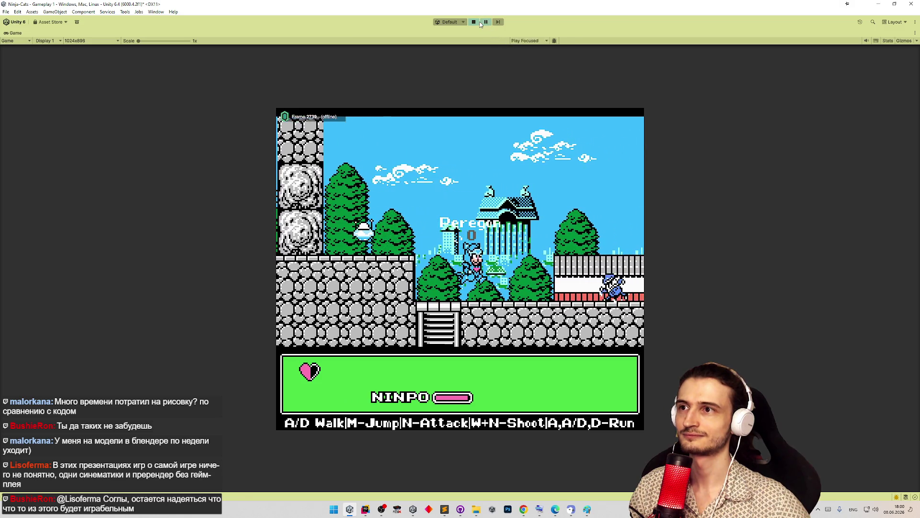
{"action": "left_click", "coordinate": [484, 22]}
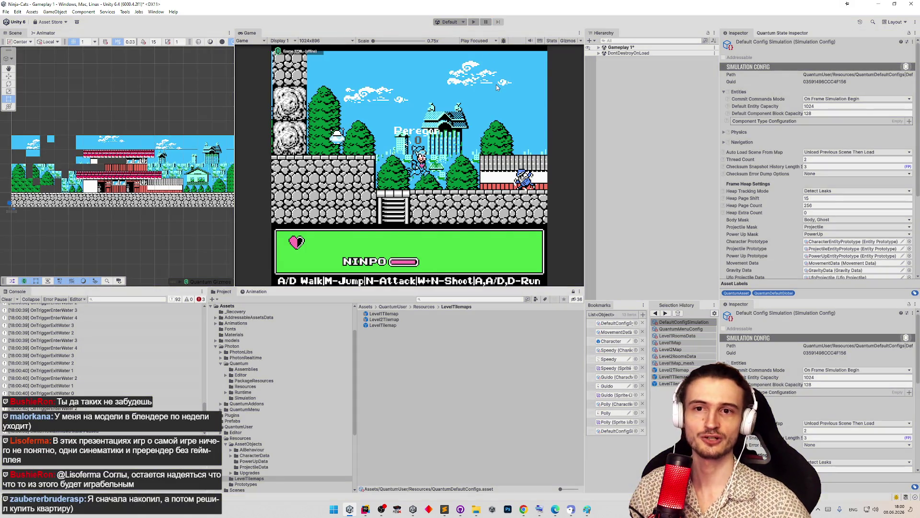
Stop play mode and inspect the NullReferenceException entries in a widened console.
{"action": "key", "text": "ctrl+p"}
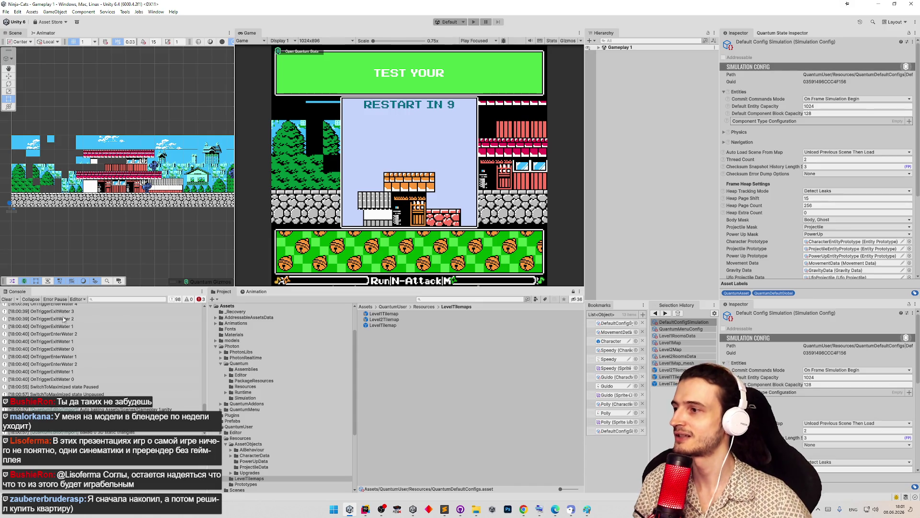
{"action": "mouse_move", "coordinate": [205, 318]}
{"action": "left_mouse_down"}
{"action": "mouse_move", "coordinate": [250, 383]}
{"action": "mouse_move", "coordinate": [252, 421]}
{"action": "mouse_move", "coordinate": [255, 312]}
{"action": "left_mouse_up"}
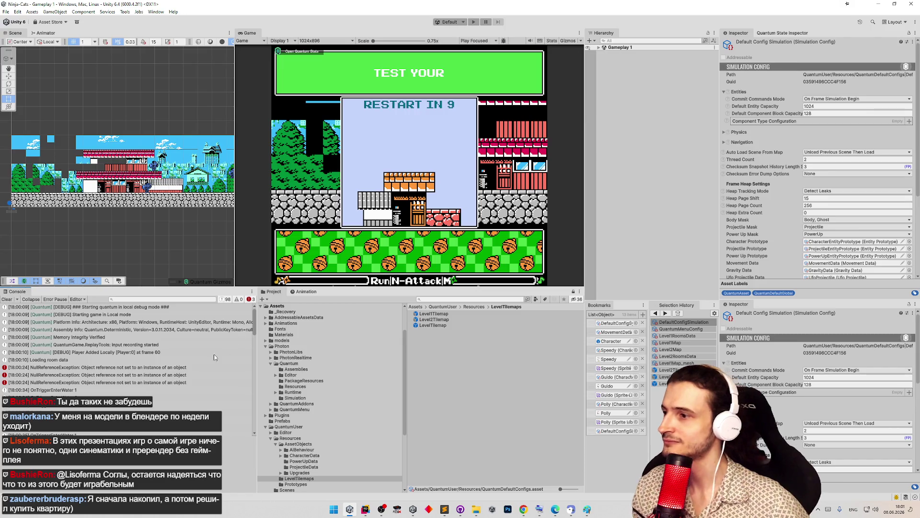
{"action": "left_click", "coordinate": [201, 367]}
{"action": "left_click", "coordinate": [176, 374]}
{"action": "left_click", "coordinate": [176, 381]}
{"action": "key", "text": "Up"}
{"action": "key", "text": "Up"}
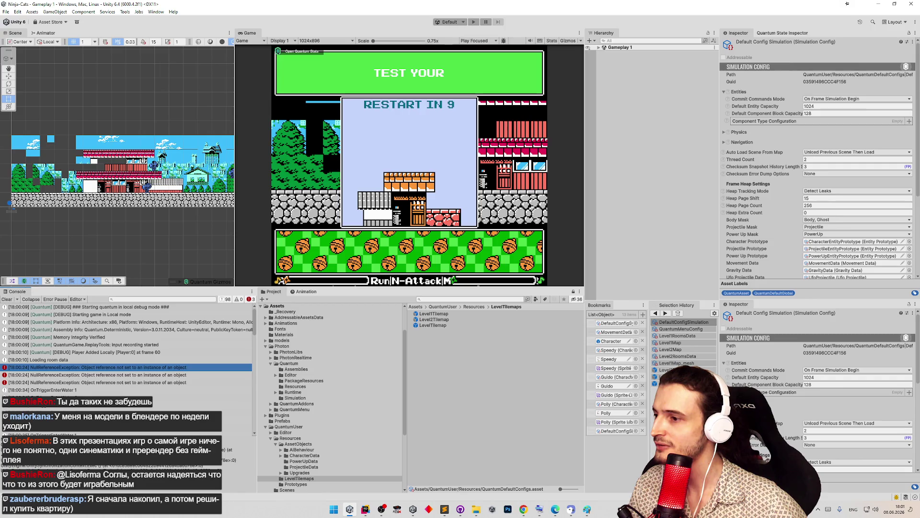
{"action": "left_click", "coordinate": [376, 164]}
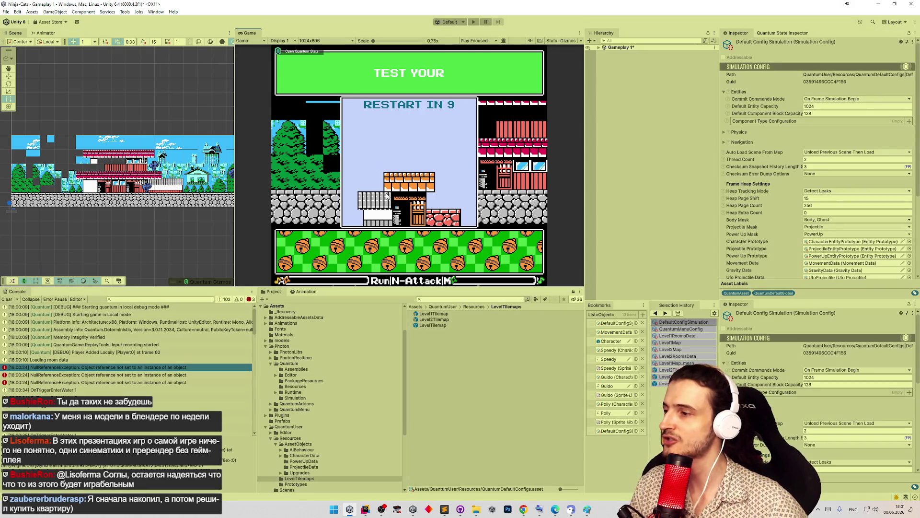
Play-test again, walking left, up the ladder shaft and across the rooftop, then stop.
{"action": "key", "text": "ctrl+p"}
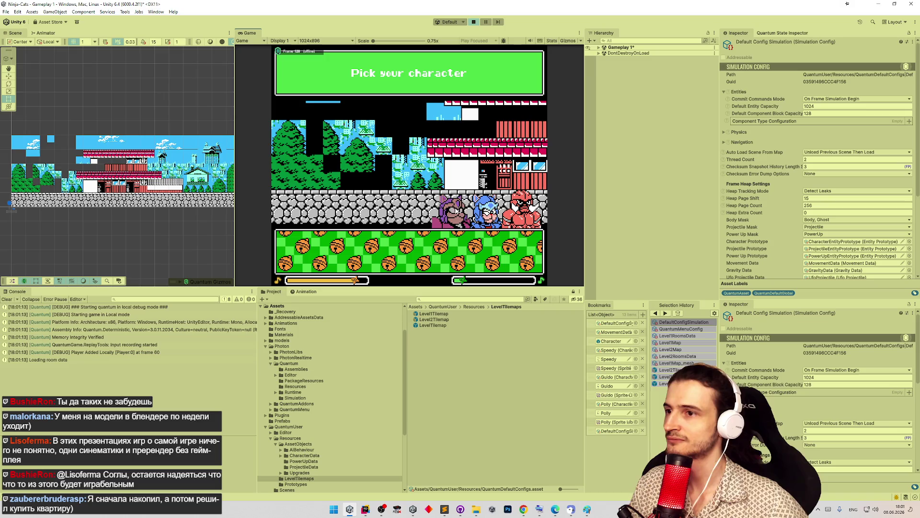
{"action": "key", "text": "Return"}
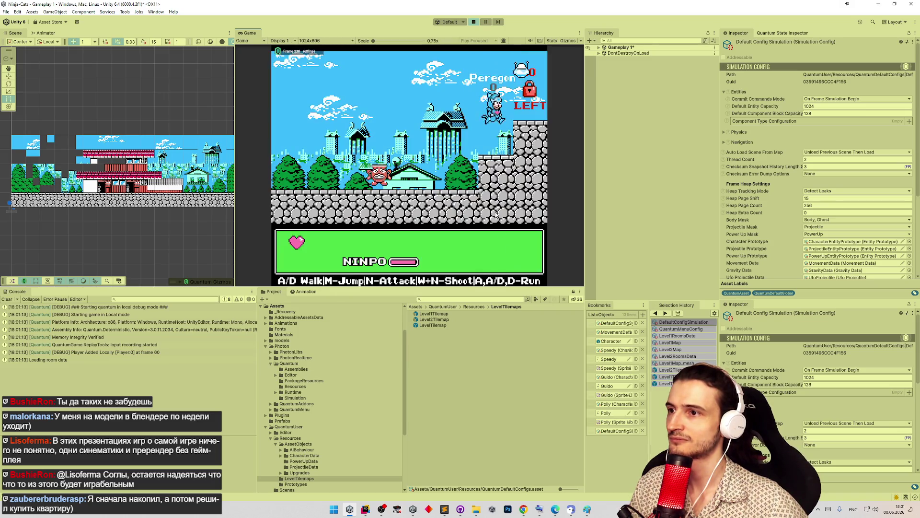
{"action": "key", "text": "a"}
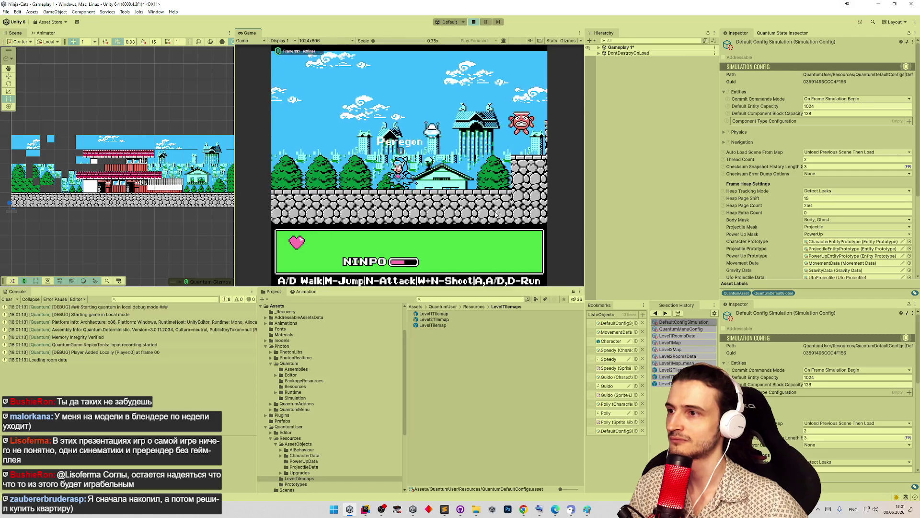
{"action": "key", "text": "a"}
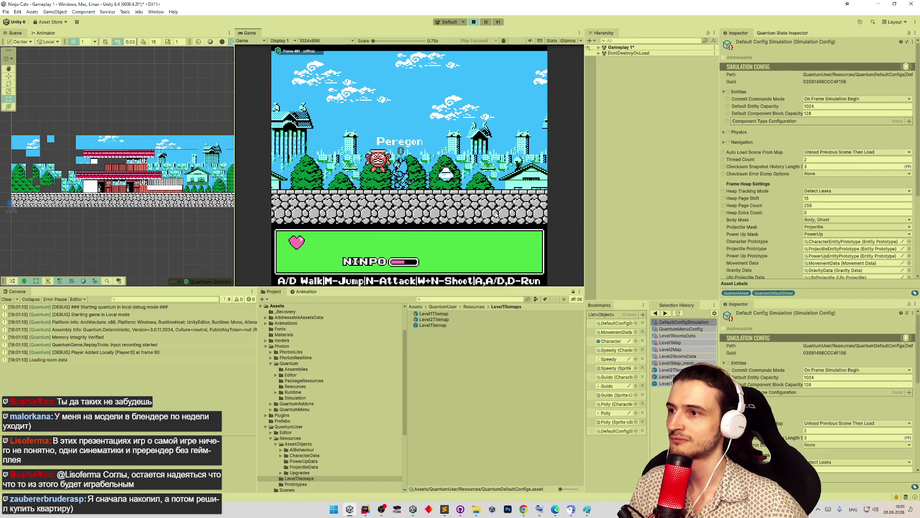
{"action": "key", "text": "a"}
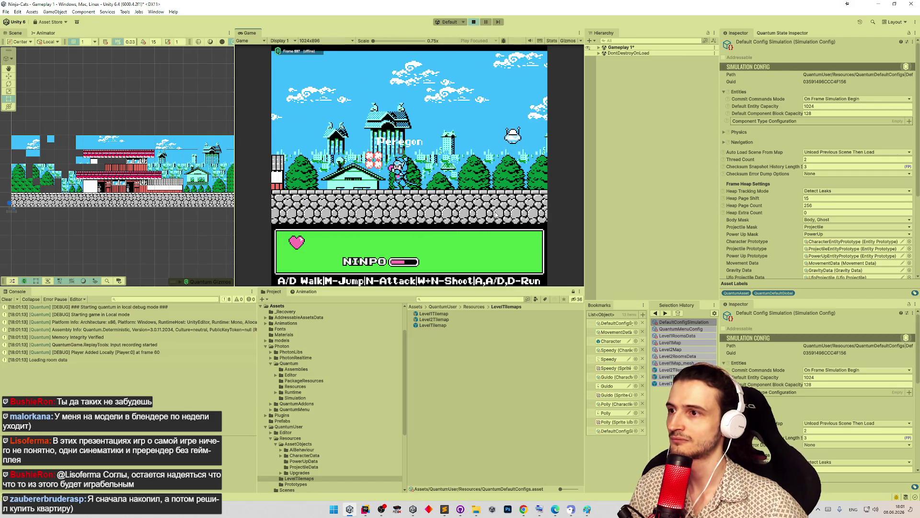
{"action": "key", "text": "a"}
{"action": "key", "text": "a"}
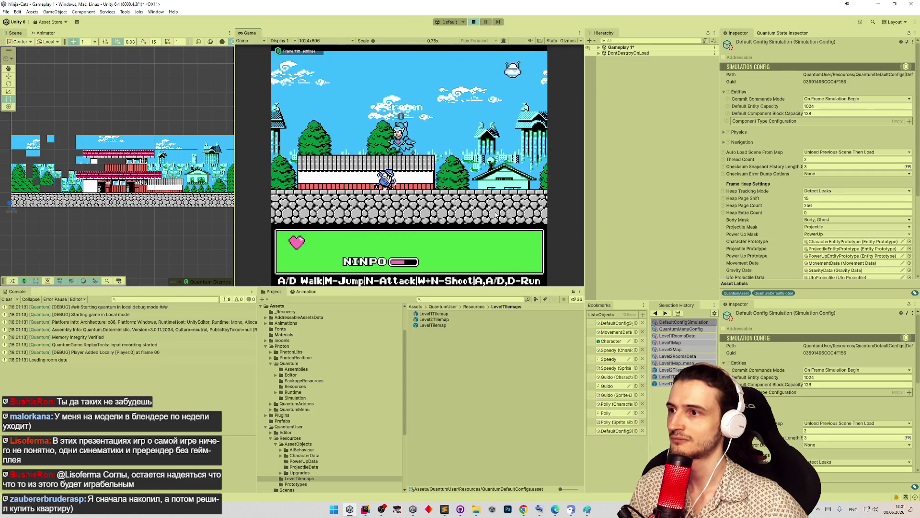
{"action": "key", "text": "m"}
{"action": "key", "text": "a"}
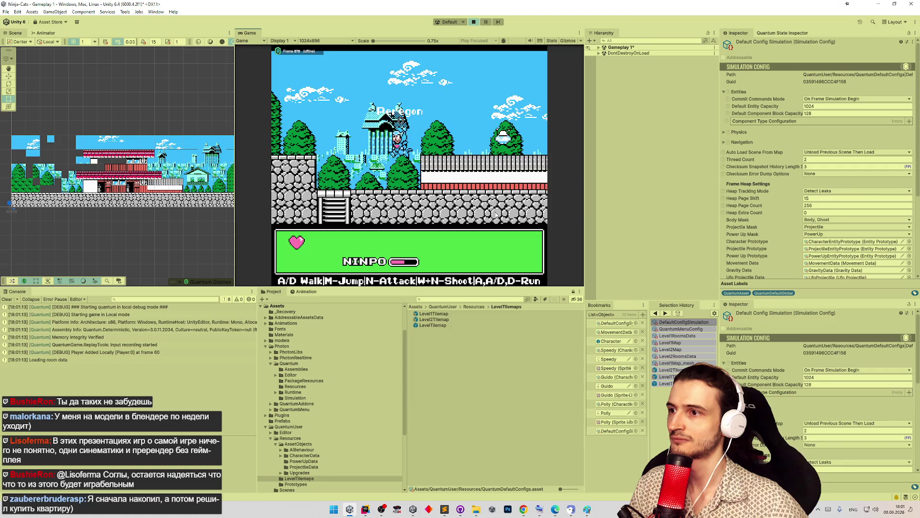
{"action": "key", "text": "a"}
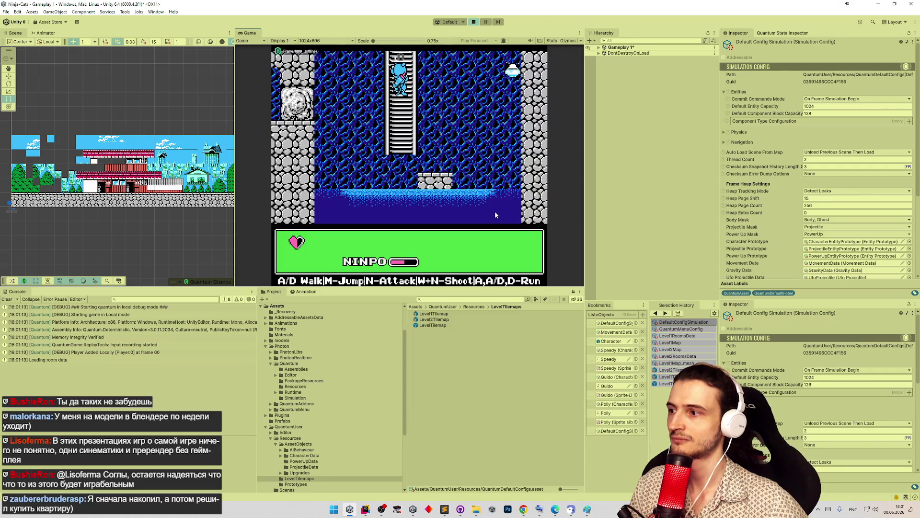
{"action": "key", "text": "w"}
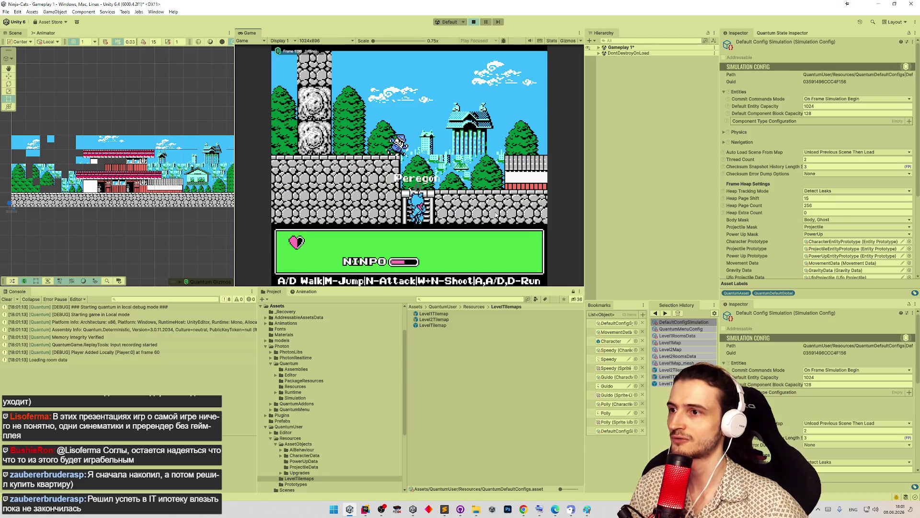
{"action": "key", "text": "w"}
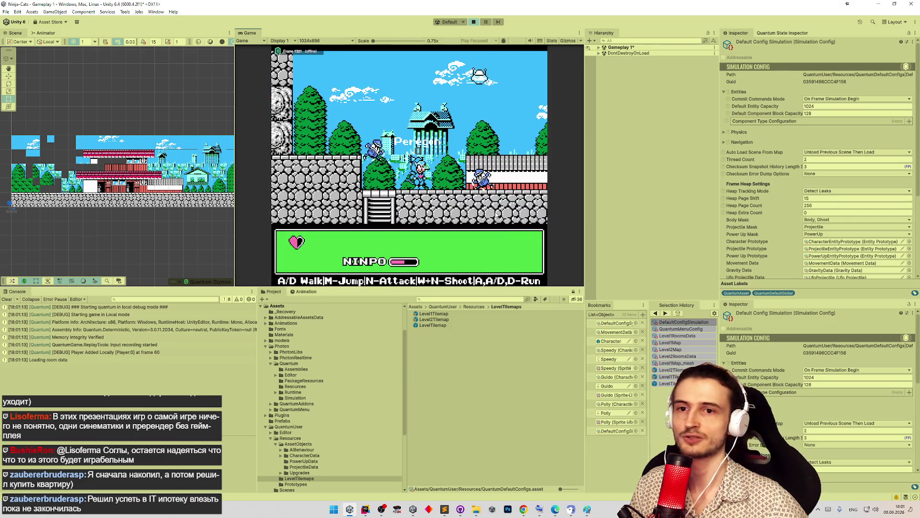
{"action": "key", "text": "d"}
{"action": "key", "text": "m"}
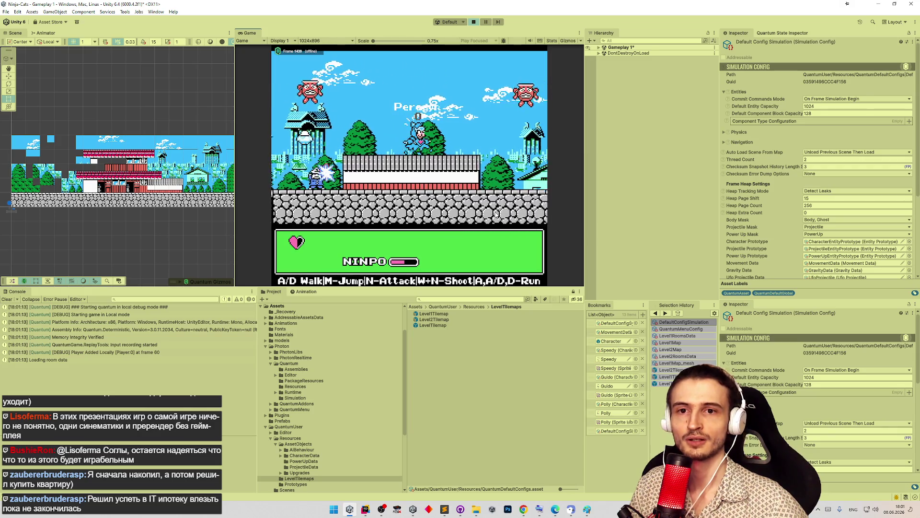
{"action": "key", "text": "d"}
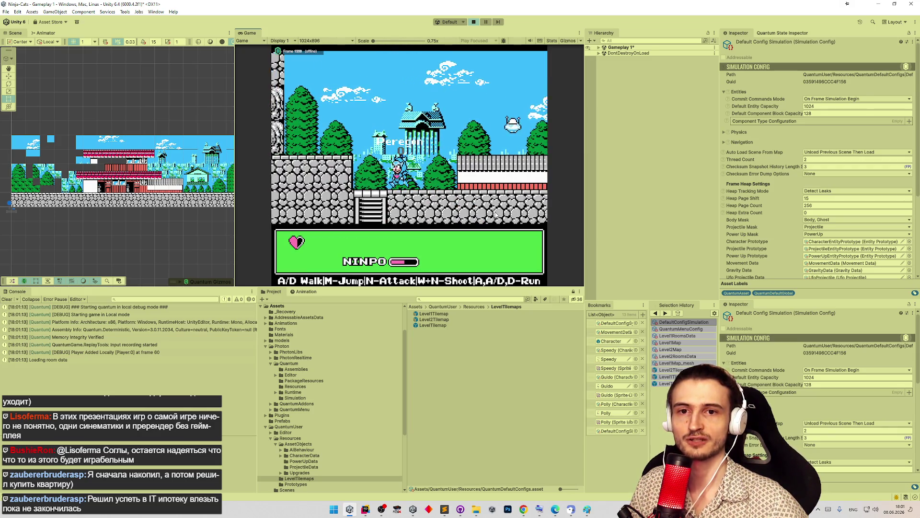
{"action": "key", "text": "a"}
{"action": "key", "text": "m"}
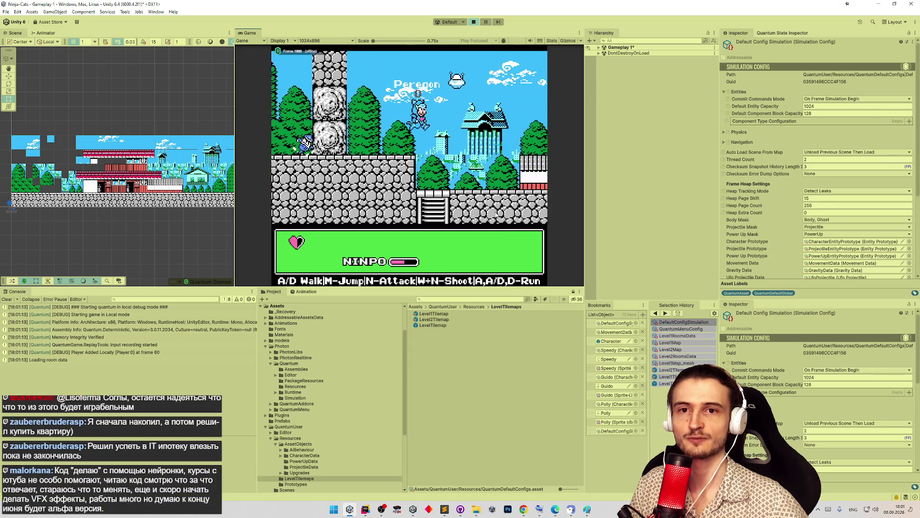
{"action": "key", "text": "ctrl+p"}
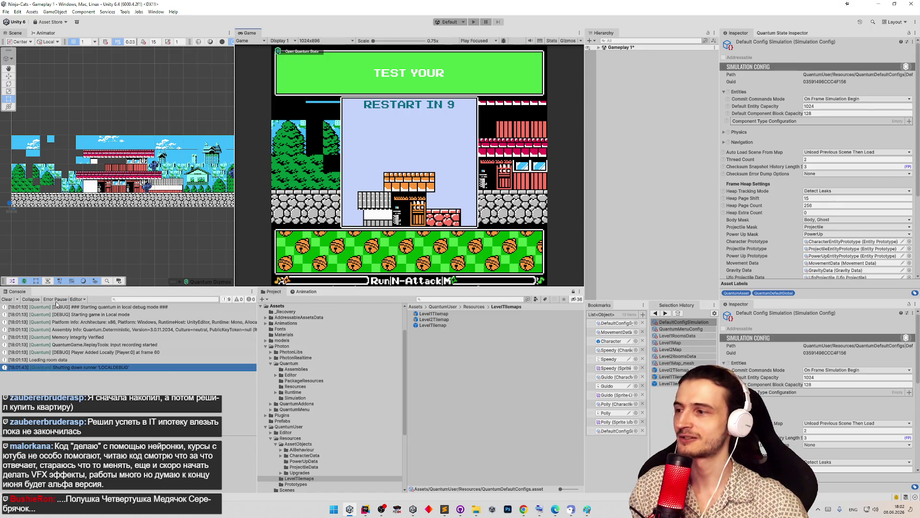
Clear the console and expand the Gameplay 1 scene objects in the Hierarchy.
{"action": "left_click", "coordinate": [7, 298]}
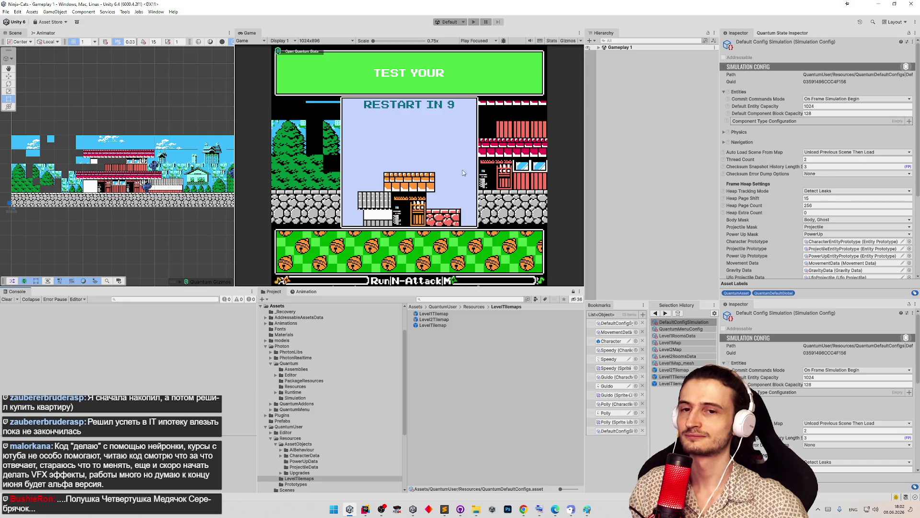
{"action": "left_click", "coordinate": [598, 48]}
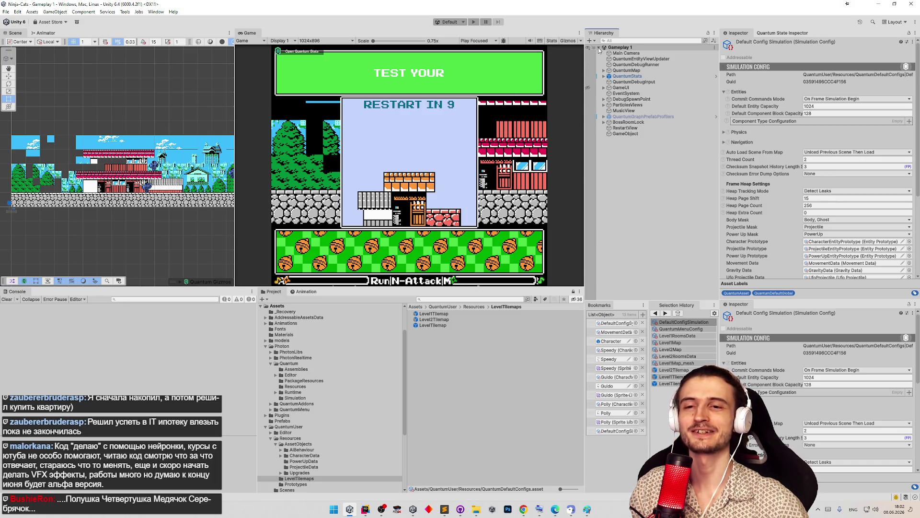
{"action": "left_click", "coordinate": [608, 169]}
{"action": "left_click", "coordinate": [416, 219]}
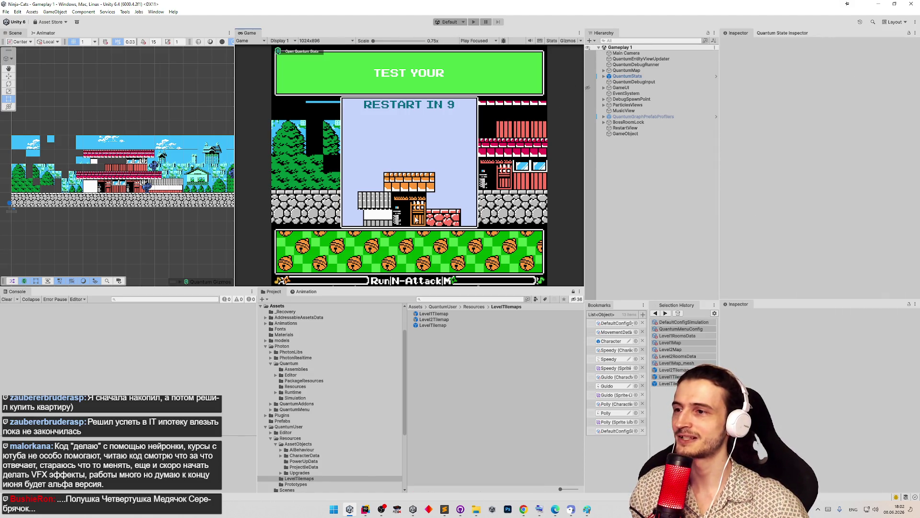
{"action": "left_click", "coordinate": [365, 509]}
{"action": "left_click", "coordinate": [442, 177]}
Find DebugSystem.cs via Search Everywhere, uncomment line 16's OnGameFinished signal call, then minimize Rider.
{"action": "key", "text": "shift"}
{"action": "key", "text": "shift"}
{"action": "type", "text": "deby"}
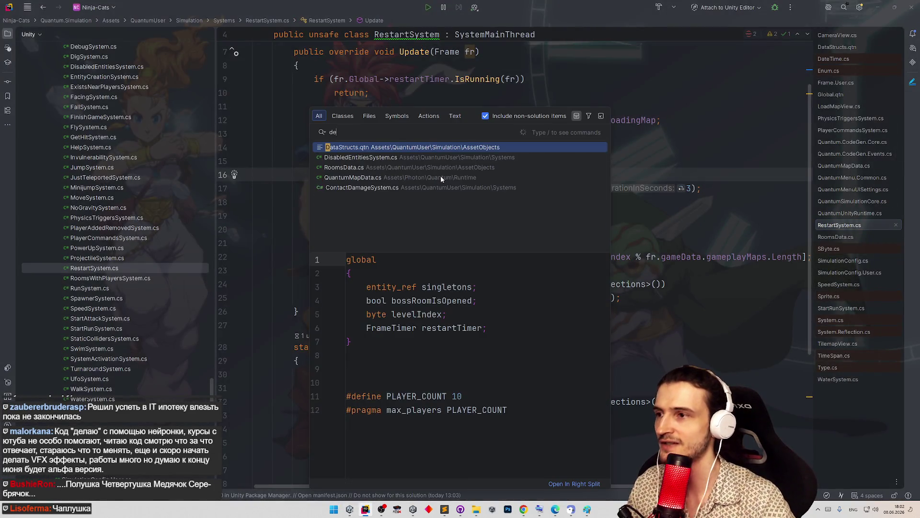
{"action": "key", "text": "BackSpace"}
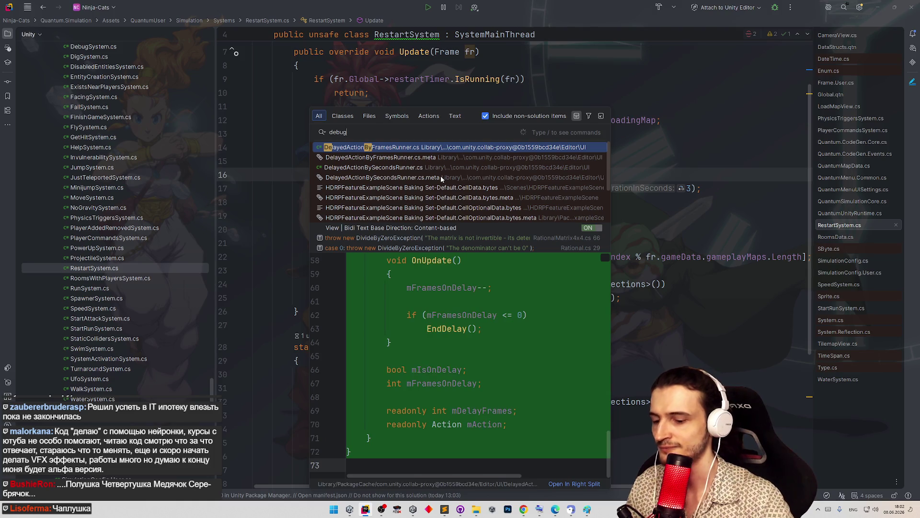
{"action": "type", "text": "ugsys"}
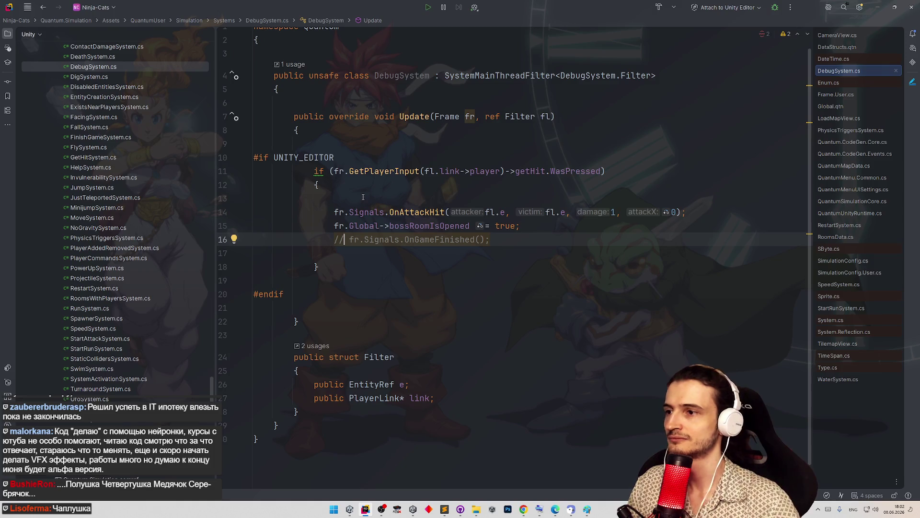
{"action": "key", "text": "ctrl+slash"}
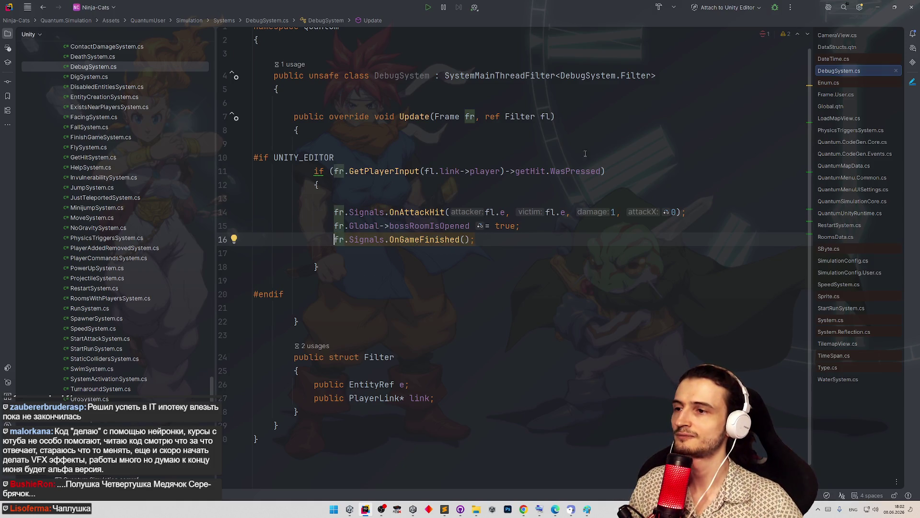
{"action": "left_click", "coordinate": [878, 7]}
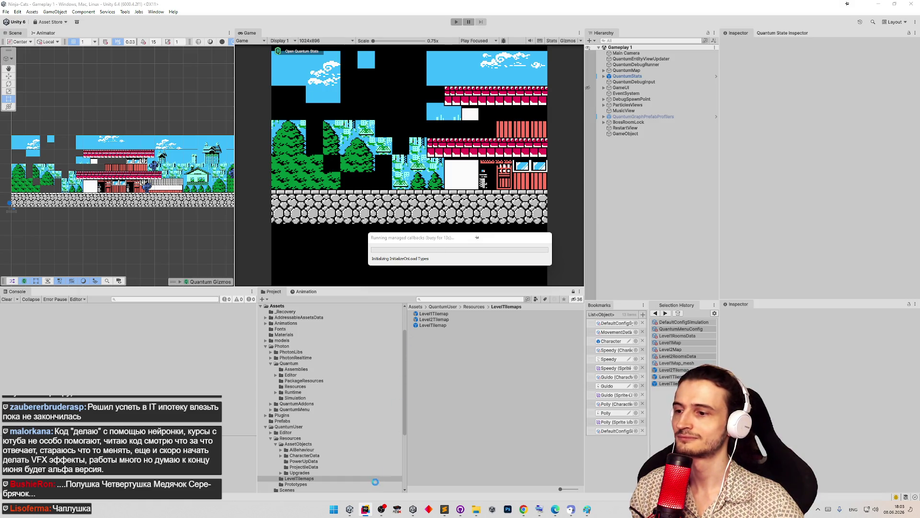
Return to Unity, enter Play mode, and maximize the Game view on the character screen.
{"action": "left_click", "coordinate": [366, 509]}
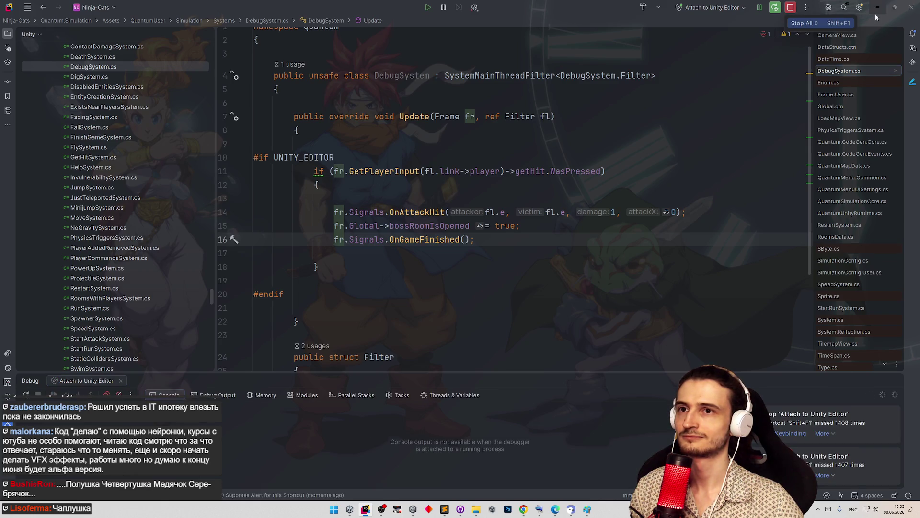
{"action": "key", "text": "alt+Tab"}
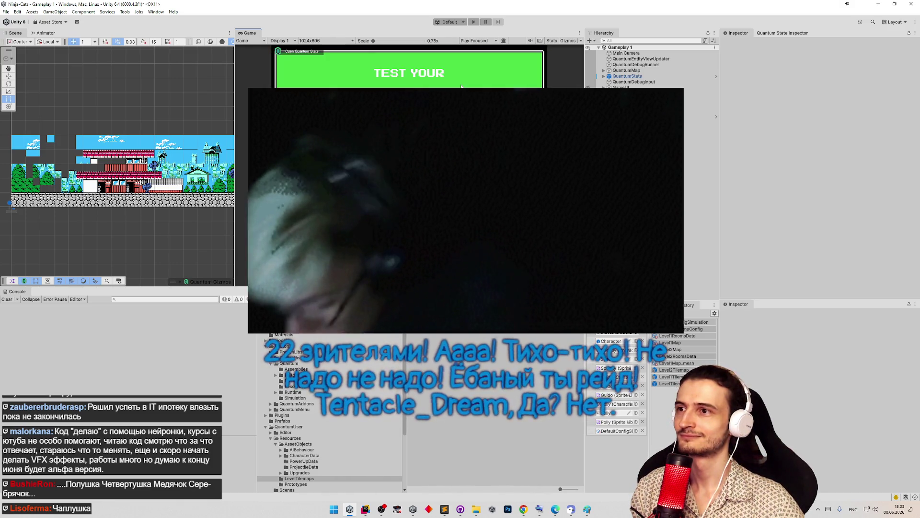
{"action": "key", "text": "ctrl+p"}
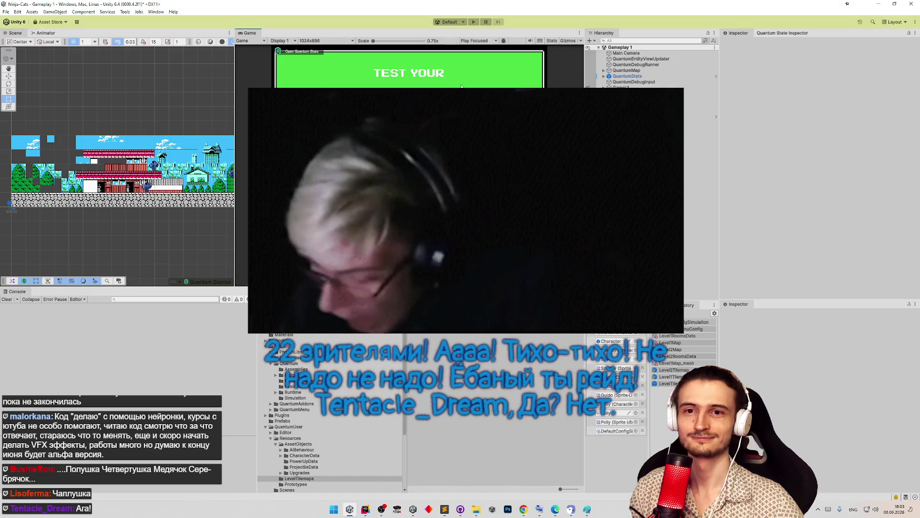
{"action": "key", "text": "shift+space"}
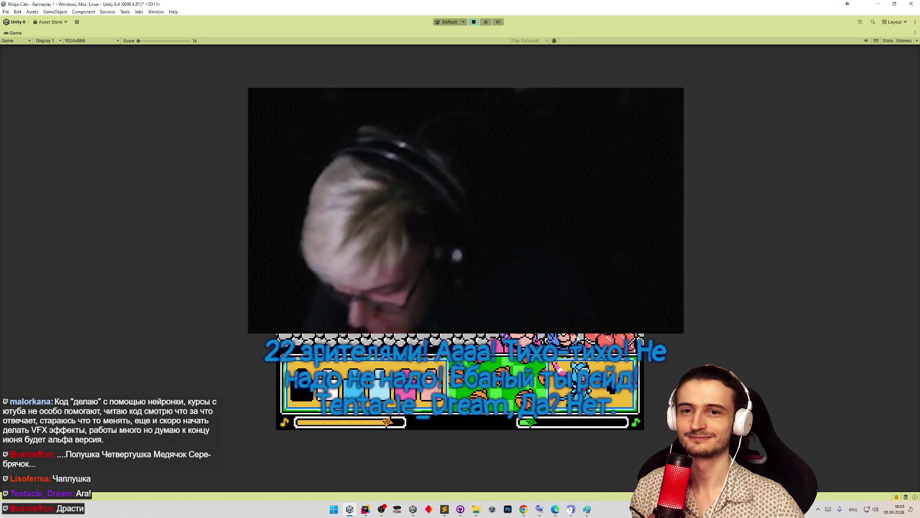
{"action": "key", "text": "shift+space"}
{"action": "key", "text": "shift+space"}
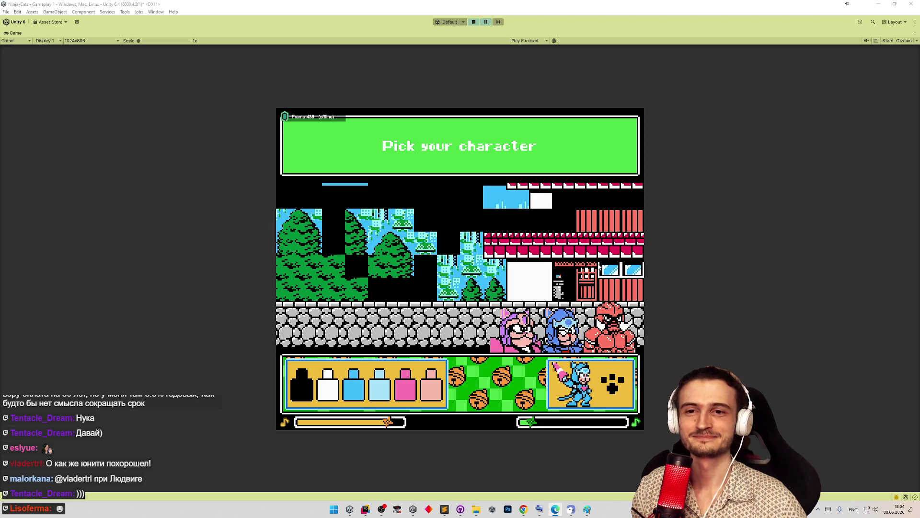
{"action": "left_click", "coordinate": [573, 244]}
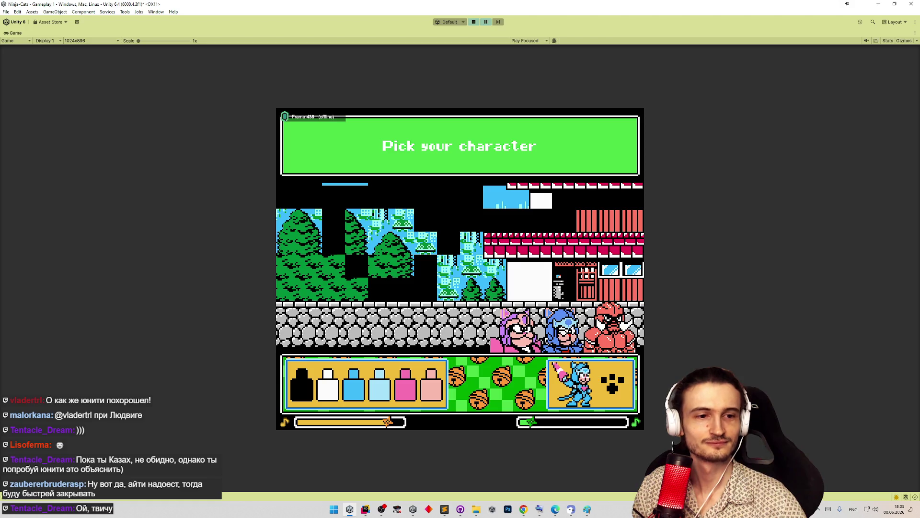
Attempt saving the scene during play mode, then select the red cat on the character screen.
{"action": "key", "text": "ctrl+s"}
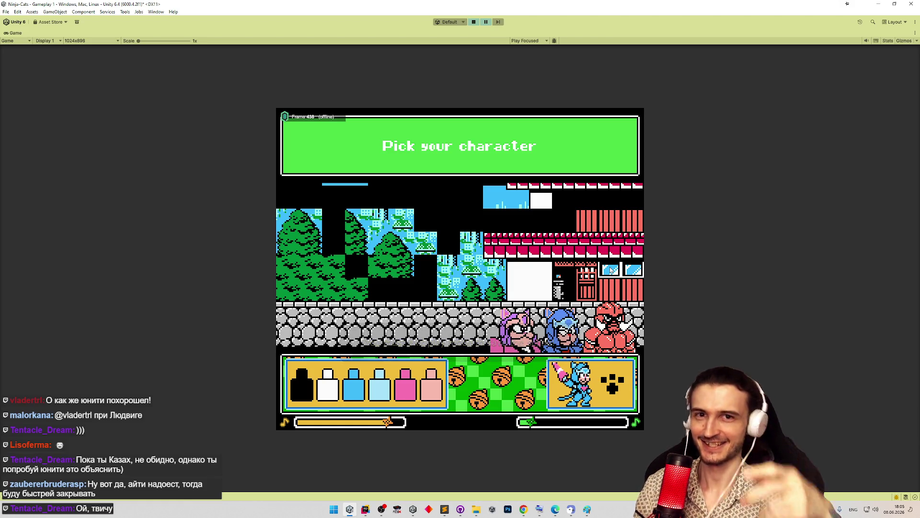
{"action": "key", "text": "ctrl+s"}
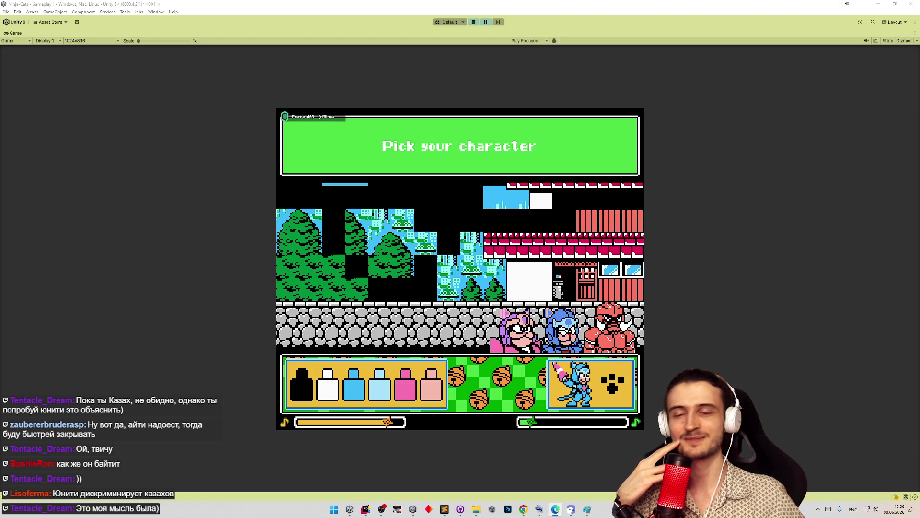
{"action": "left_click", "coordinate": [780, 333]}
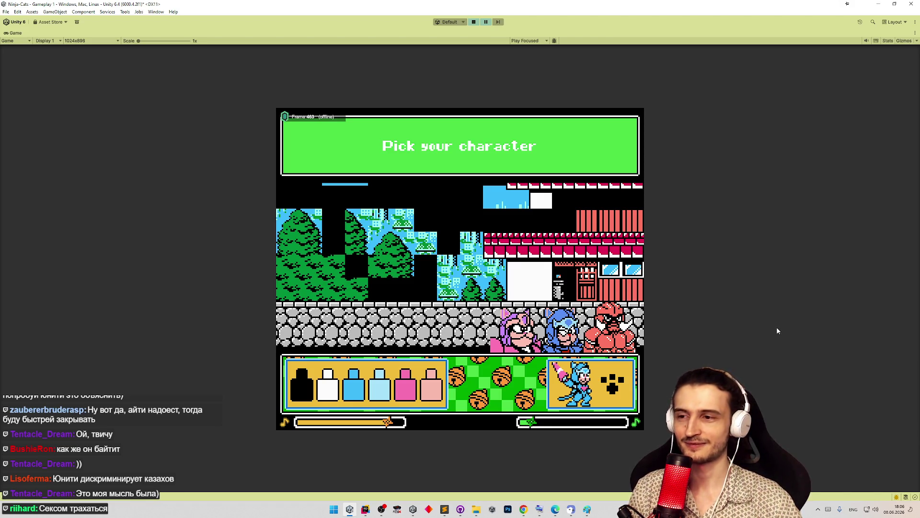
{"action": "left_click", "coordinate": [625, 317]}
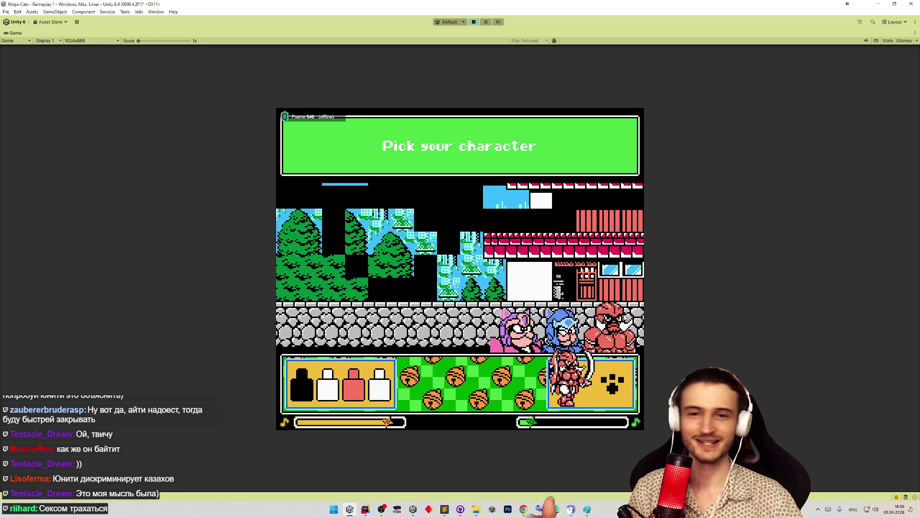
Confirm the red cat with the Health upgrade and play, moving and slashing left and right.
{"action": "left_click", "coordinate": [609, 391]}
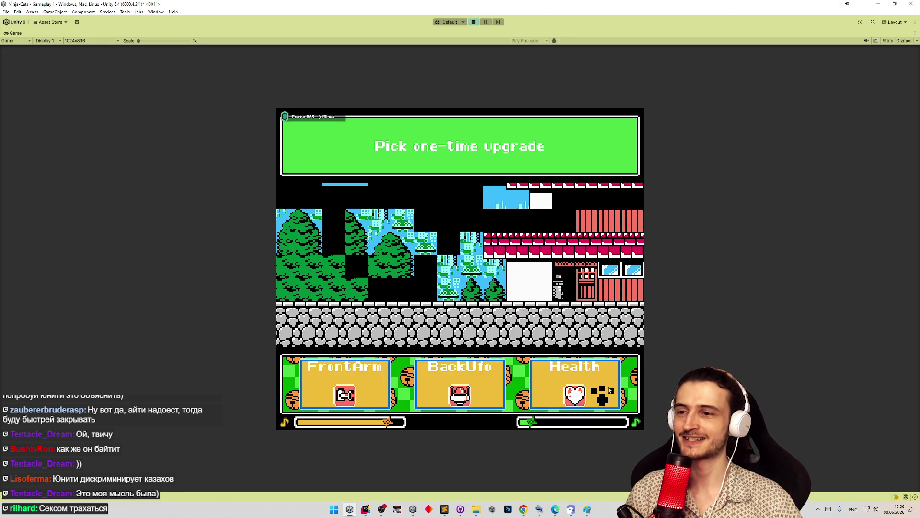
{"action": "left_click", "coordinate": [610, 391]}
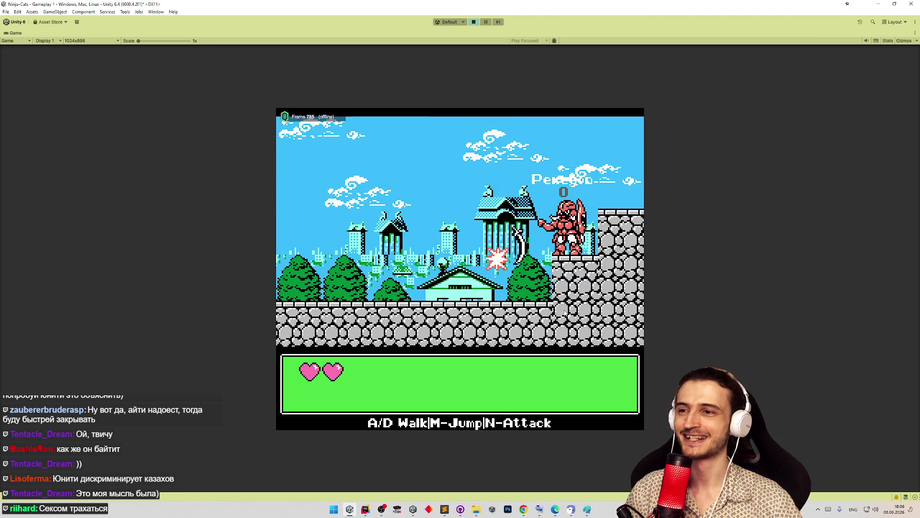
{"action": "key", "text": "a"}
{"action": "key", "text": "n"}
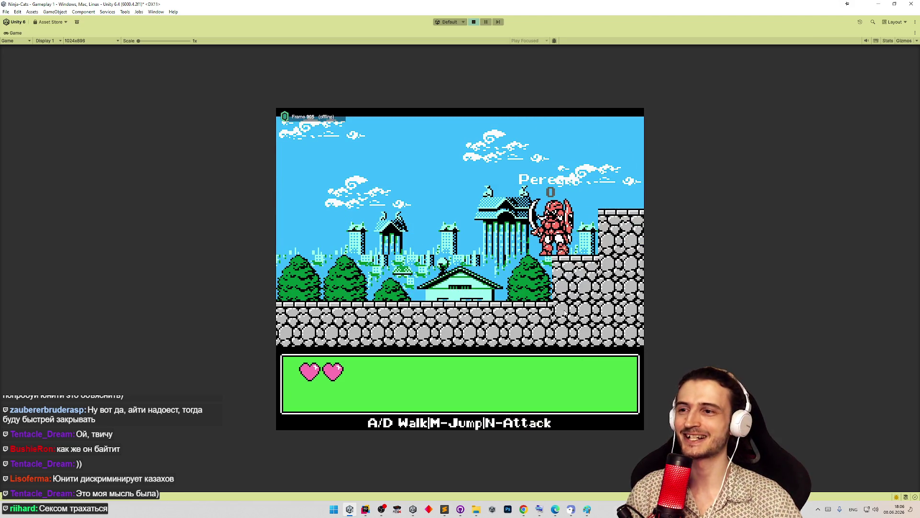
{"action": "key", "text": "a"}
{"action": "key", "text": "m"}
{"action": "key", "text": "m"}
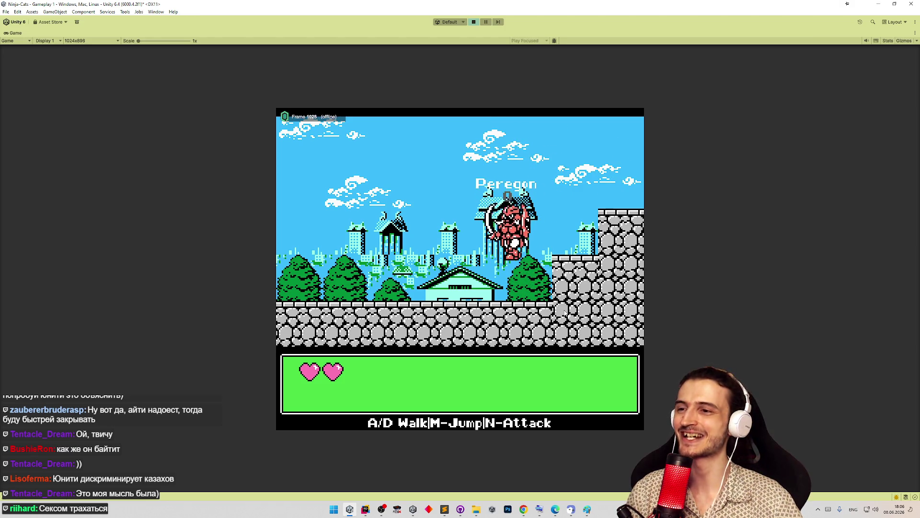
{"action": "key", "text": "a"}
{"action": "key", "text": "n"}
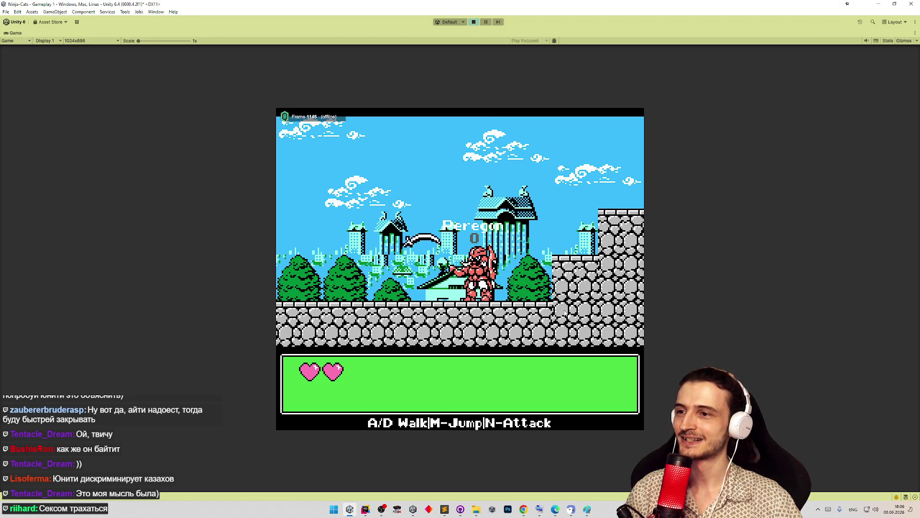
{"action": "key", "text": "d"}
{"action": "key", "text": "n"}
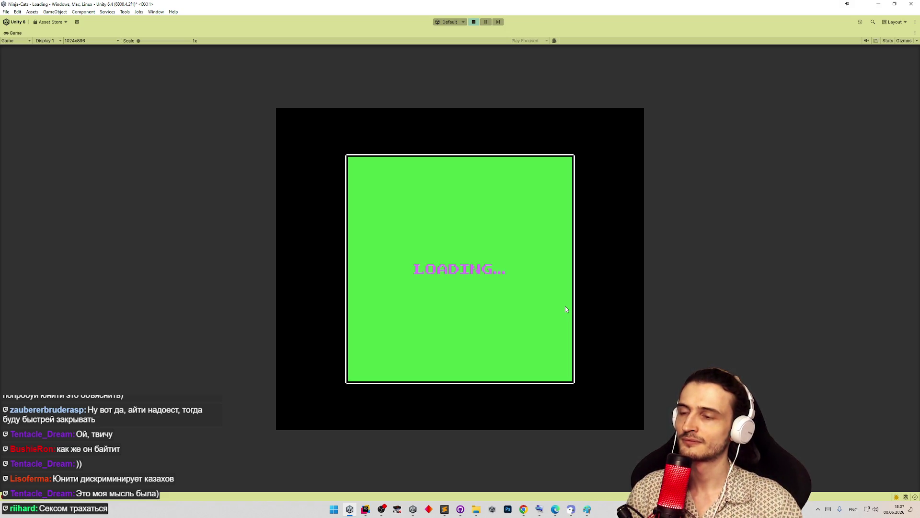
Restore the editor layout and trace the console's divide-by-zero error to RestartSystem in Rider.
{"action": "key", "text": "shift+space"}
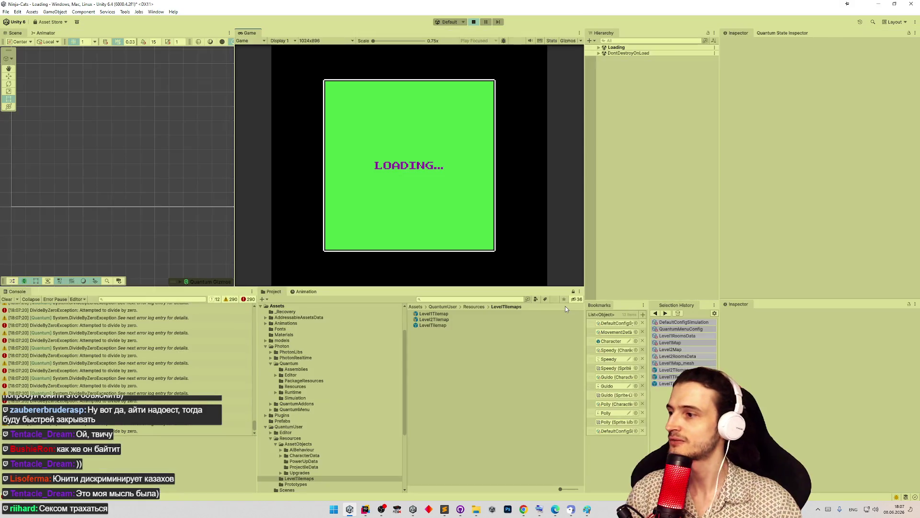
{"action": "left_click_drag", "start_coordinate": [255, 424], "coordinate": [261, 326]}
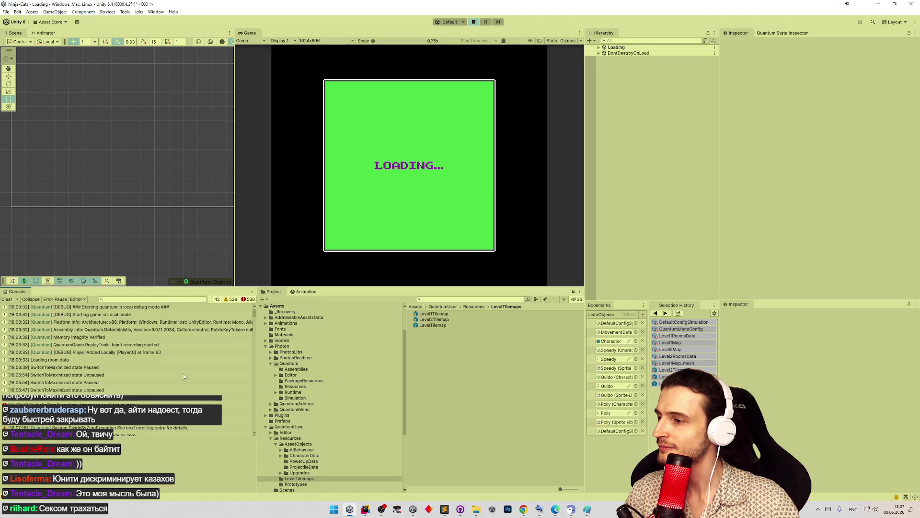
{"action": "left_click", "coordinate": [230, 405]}
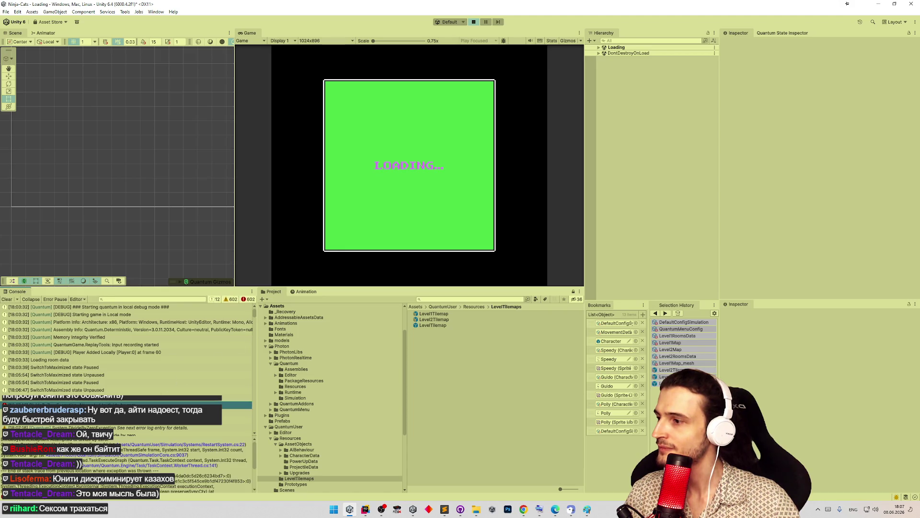
{"action": "left_click", "coordinate": [203, 446]}
{"action": "left_click", "coordinate": [204, 444]}
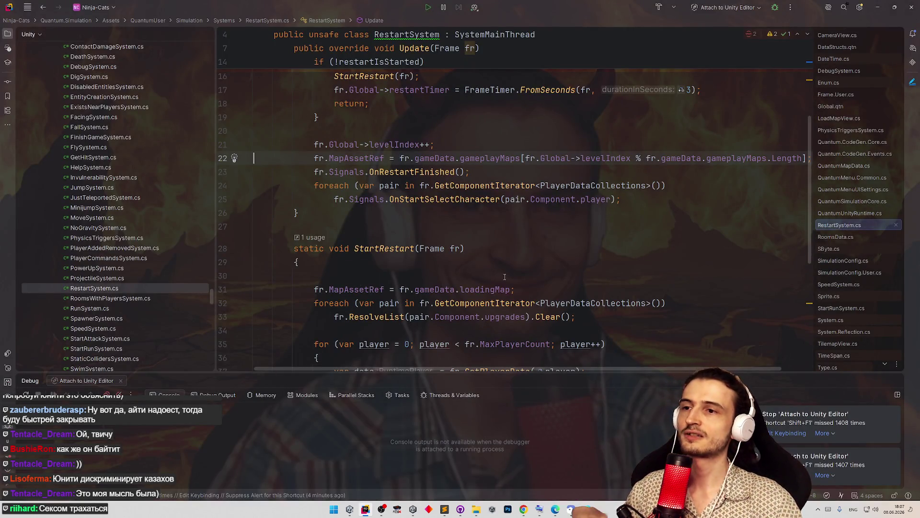
{"action": "left_click", "coordinate": [877, 7]}
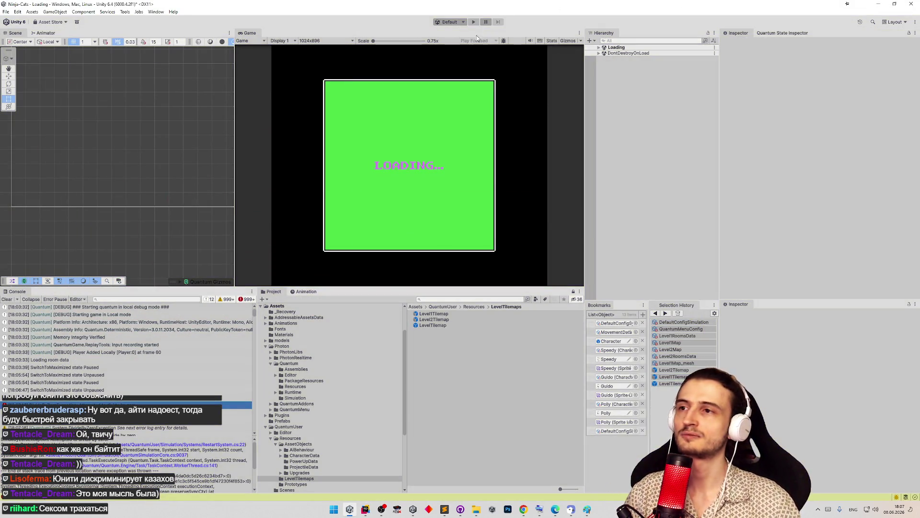
Stop the play test, save the Gameplay 1 scene, and open the DefaultConfigs simulation asset.
{"action": "left_click", "coordinate": [6, 299]}
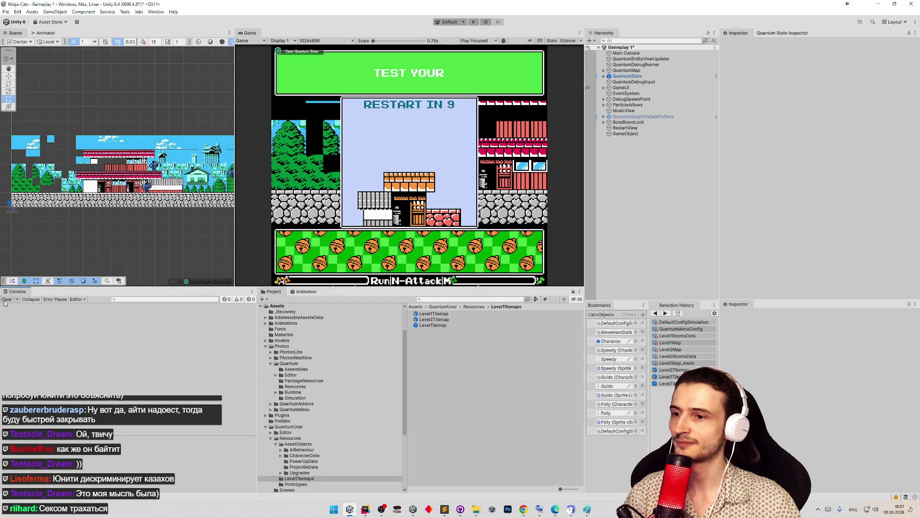
{"action": "key", "text": "ctrl+s"}
{"action": "left_click", "coordinate": [612, 432]}
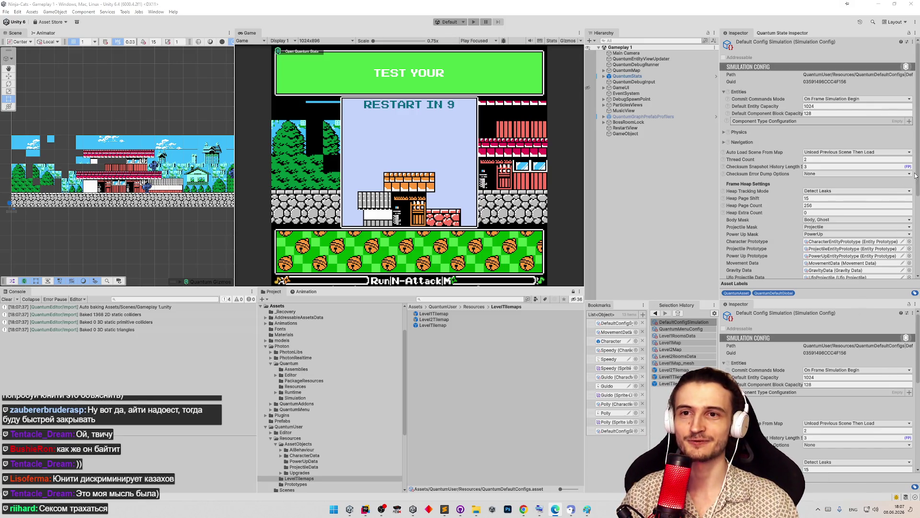
Add Level1Map and Level2Map as the two Gameplay Maps entries, then stop the play test.
{"action": "scroll", "coordinate": [912, 191], "scroll_direction": "down", "scroll_amount": 3}
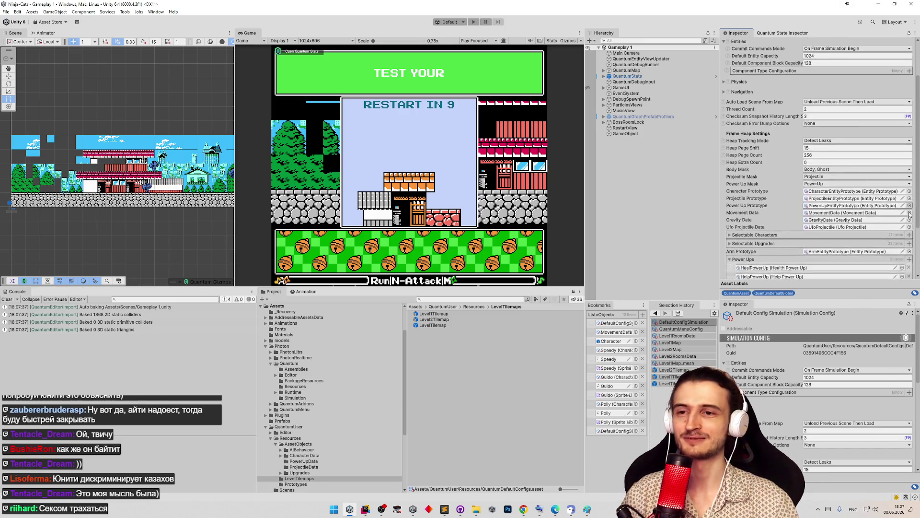
{"action": "scroll", "coordinate": [909, 214], "scroll_direction": "down", "scroll_amount": 4}
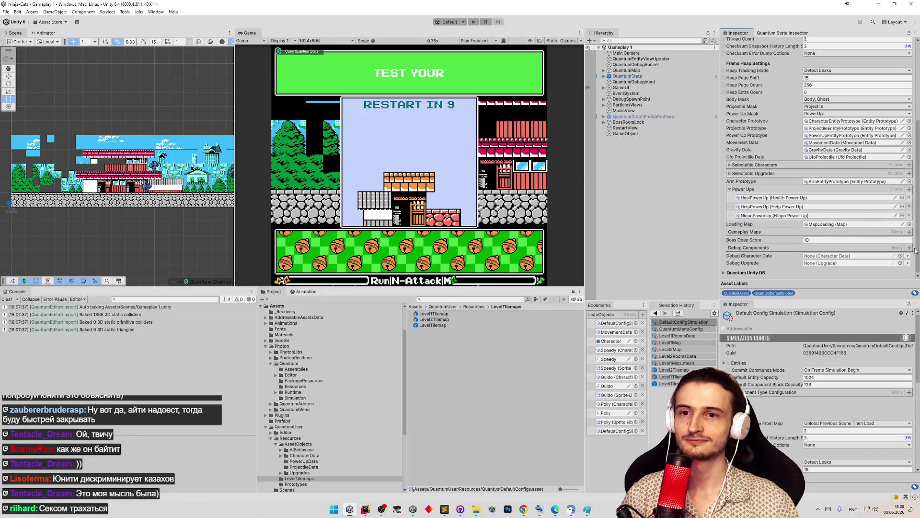
{"action": "left_click_drag", "start_coordinate": [915, 251], "coordinate": [917, 229]}
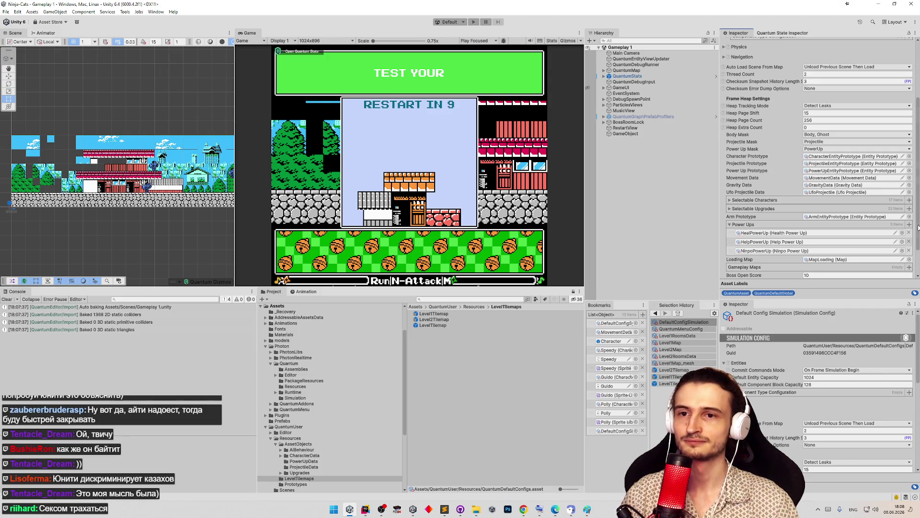
{"action": "scroll", "coordinate": [917, 229], "scroll_direction": "down", "scroll_amount": 3}
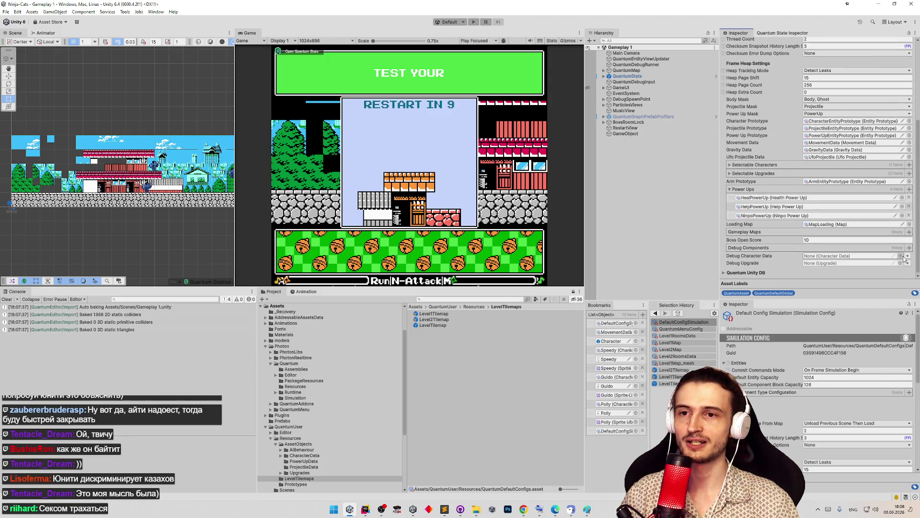
{"action": "left_click", "coordinate": [909, 232]}
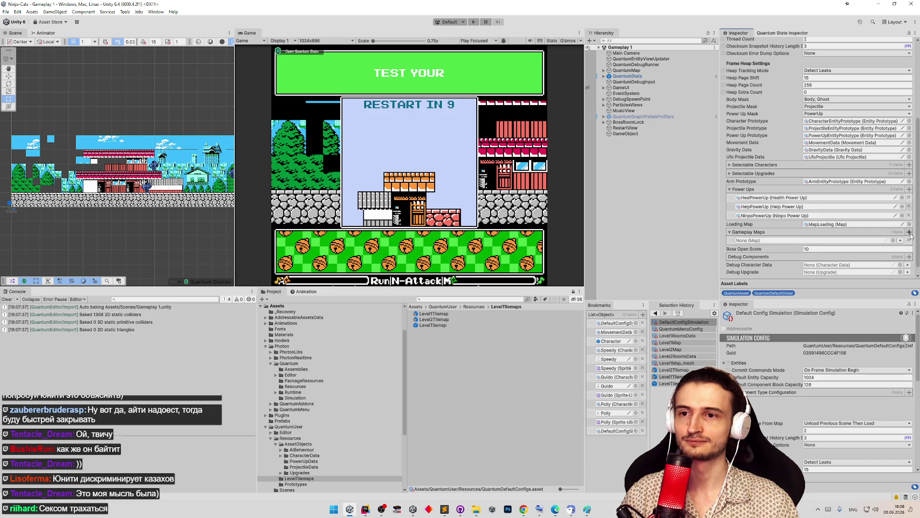
{"action": "left_click", "coordinate": [909, 232]}
{"action": "left_click", "coordinate": [893, 240]}
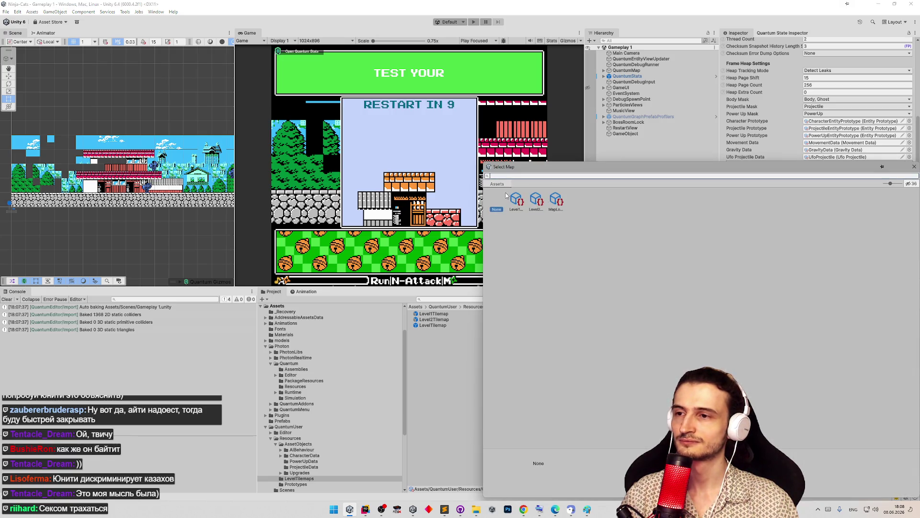
{"action": "double_click", "coordinate": [507, 195]}
{"action": "left_click", "coordinate": [893, 249]}
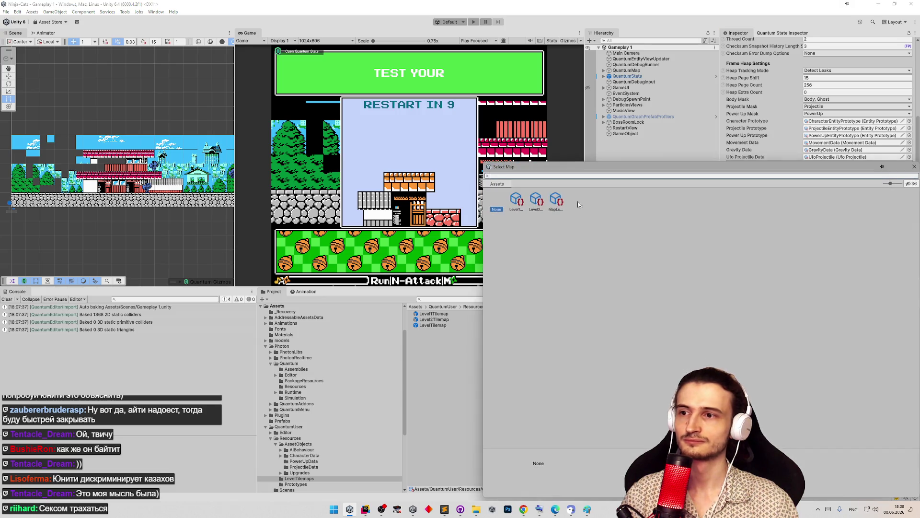
{"action": "double_click", "coordinate": [536, 196]}
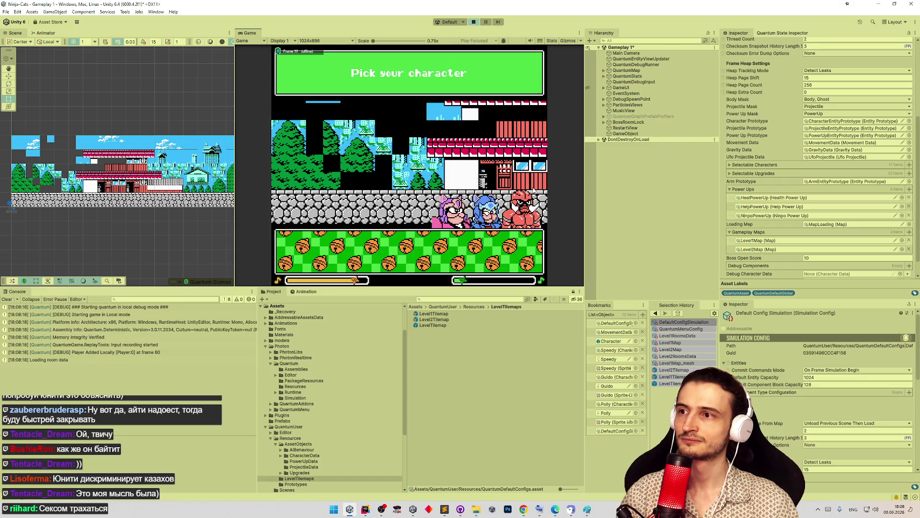
{"action": "key", "text": "ctrl+p"}
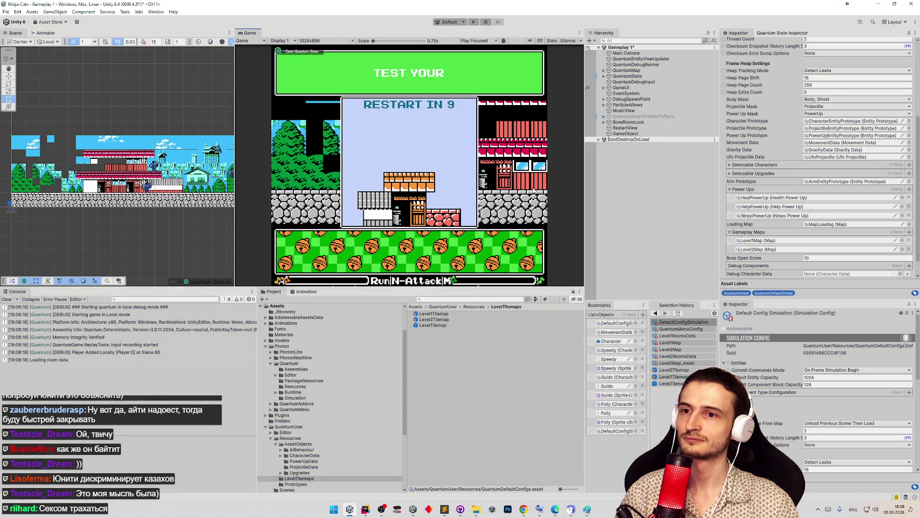
{"action": "left_click", "coordinate": [366, 509]}
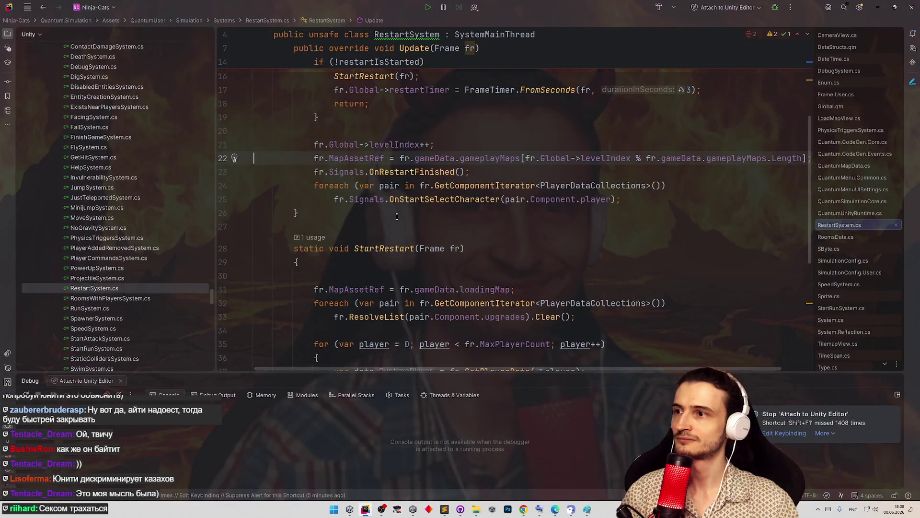
Select and review the levelIndex increment on line 21 of RestartSystem.cs, then return to Unity.
{"action": "scroll", "coordinate": [335, 211], "scroll_direction": "up", "scroll_amount": 2}
{"action": "left_click_drag", "start_coordinate": [314, 210], "coordinate": [434, 209]}
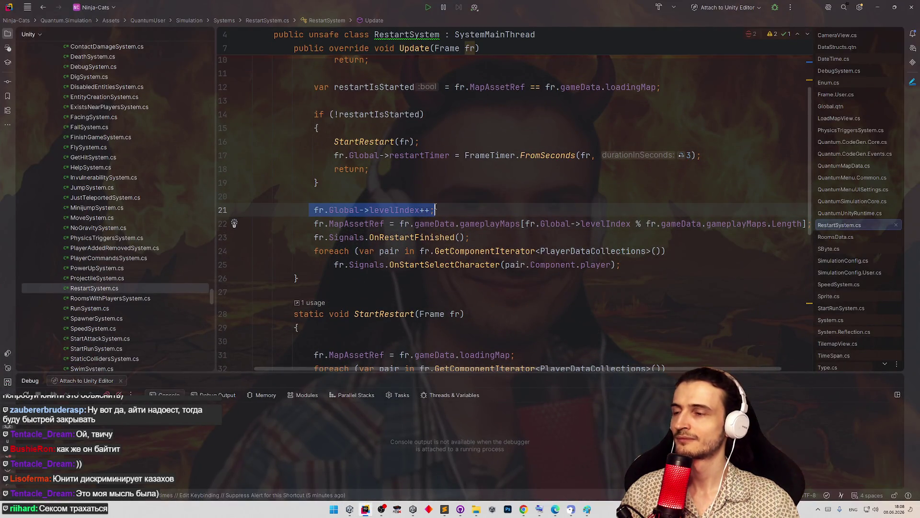
{"action": "left_click", "coordinate": [445, 207]}
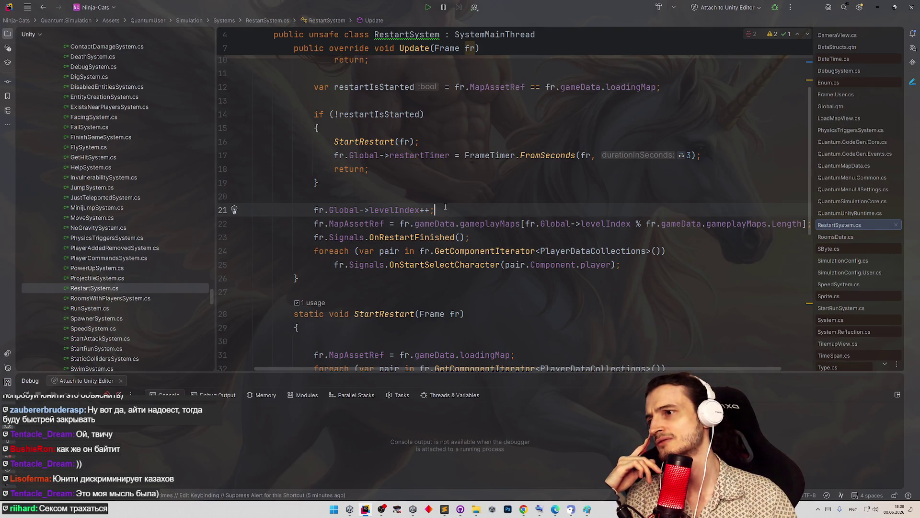
{"action": "key", "text": "ctrl+shift+Left"}
{"action": "key", "text": "ctrl+shift+Left"}
{"action": "key", "text": "ctrl+shift+Left"}
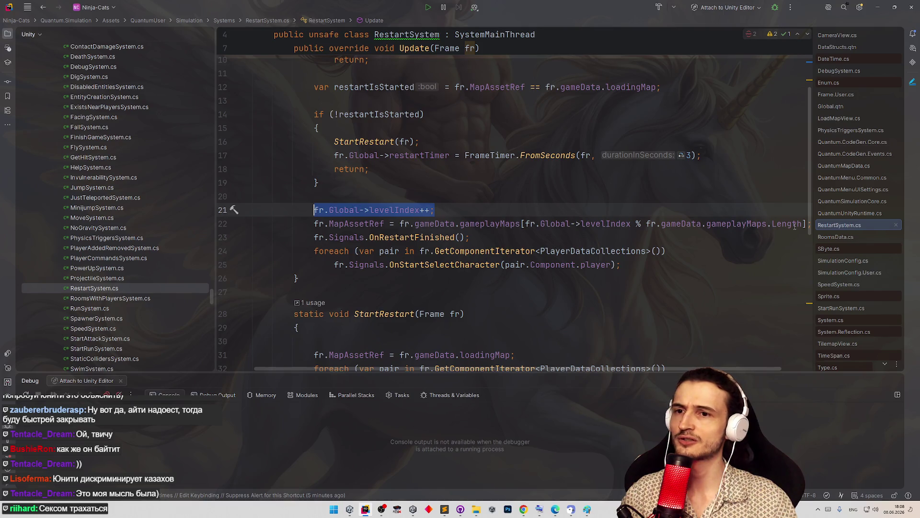
{"action": "scroll", "coordinate": [807, 211], "scroll_direction": "up", "scroll_amount": 3}
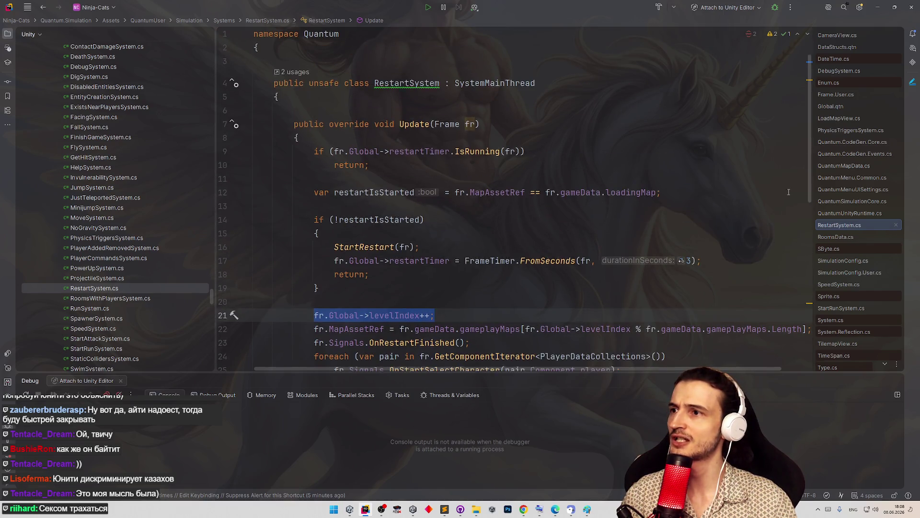
{"action": "scroll", "coordinate": [757, 342], "scroll_direction": "down", "scroll_amount": 9}
{"action": "scroll", "coordinate": [757, 341], "scroll_direction": "up", "scroll_amount": 10}
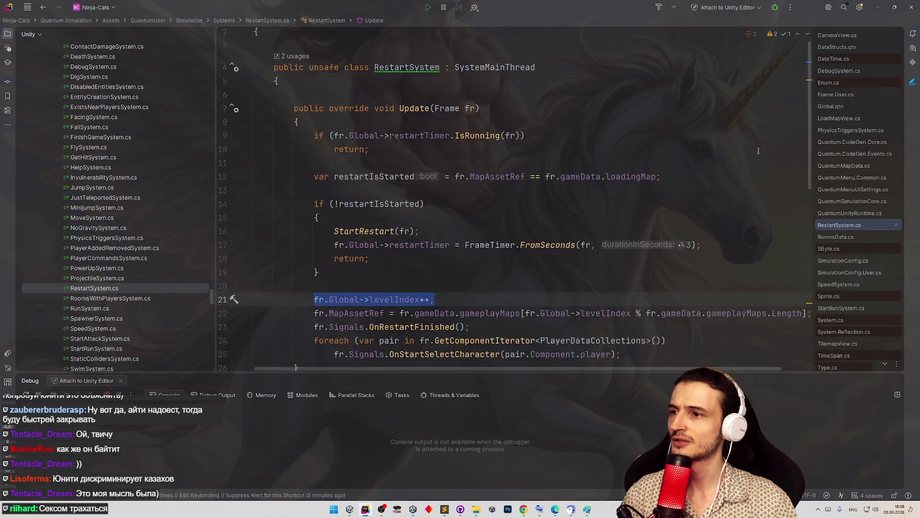
{"action": "key", "text": "alt+Tab"}
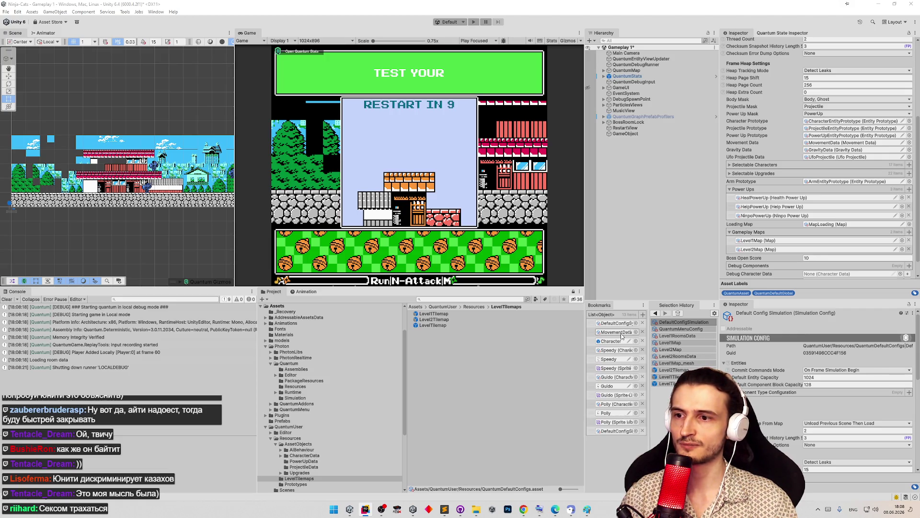
Select the DefaultConfigSystems asset in the Resources folder.
{"action": "left_click", "coordinate": [621, 326]}
{"action": "left_click", "coordinate": [617, 323]}
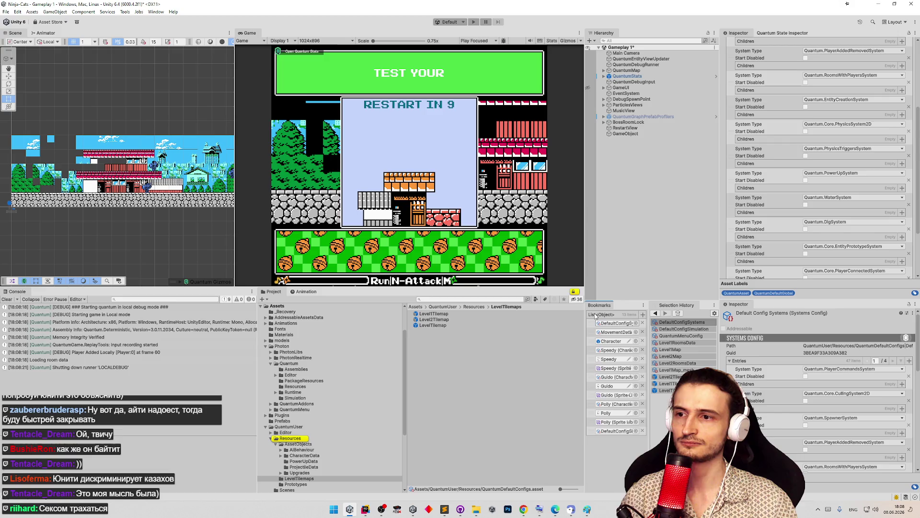
{"action": "left_click", "coordinate": [573, 291]}
{"action": "left_click", "coordinate": [614, 323]}
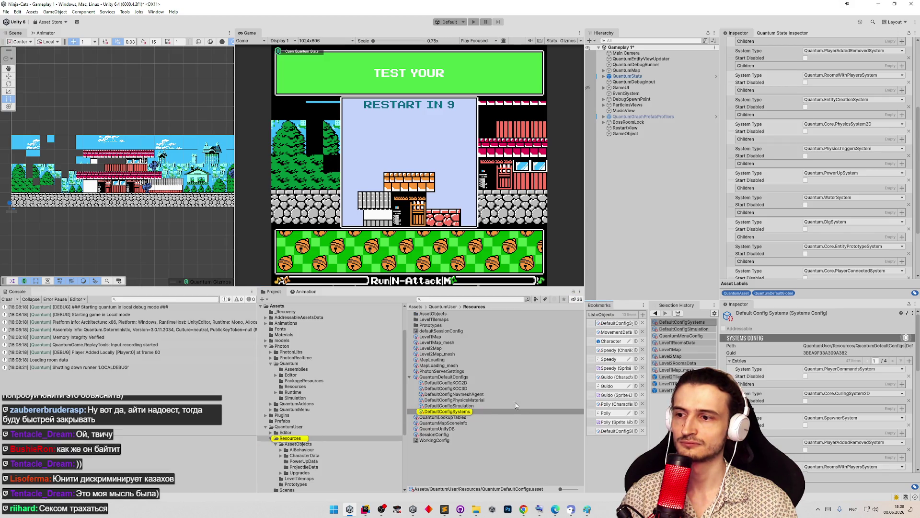
{"action": "left_click", "coordinate": [497, 413]}
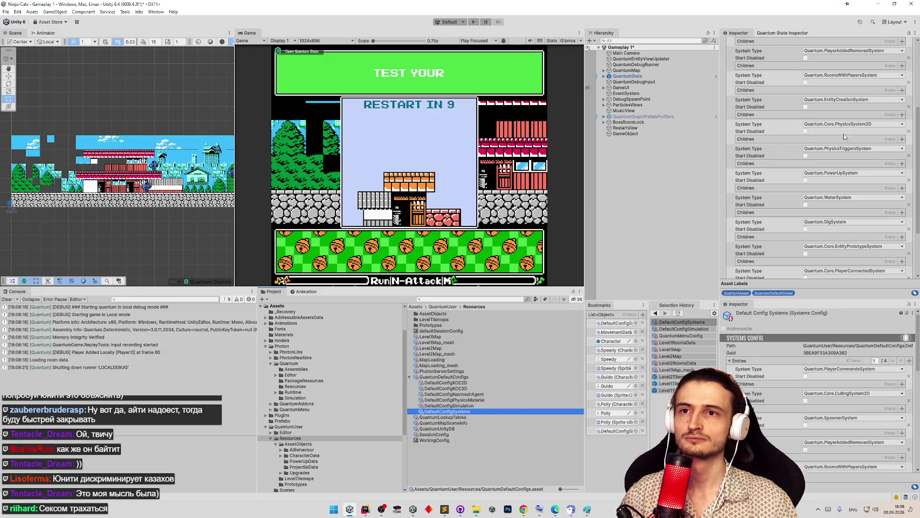
Page the system entries to 4/4 to see SystemActivationSystem and RestartSystem, then return to Rider.
{"action": "left_click_drag", "start_coordinate": [917, 167], "coordinate": [909, 43]}
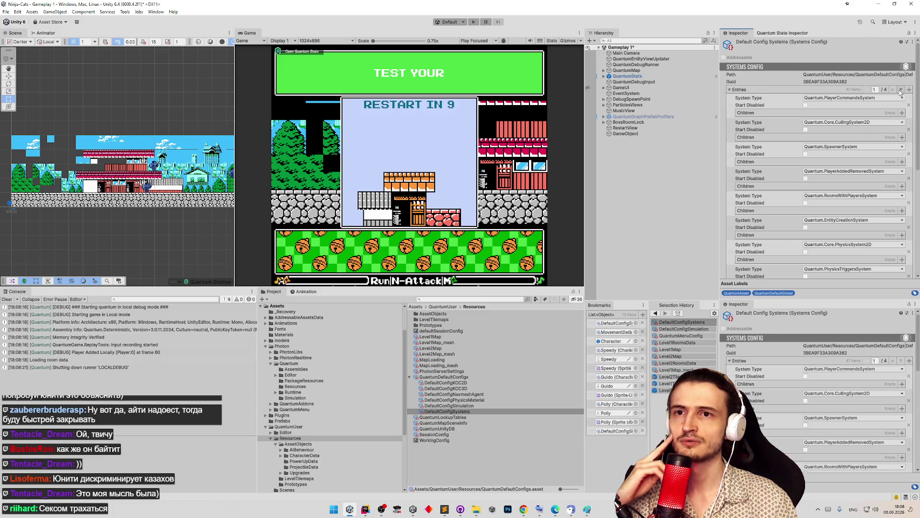
{"action": "left_click", "coordinate": [895, 91]}
{"action": "left_click", "coordinate": [894, 90]}
{"action": "left_click", "coordinate": [894, 90]}
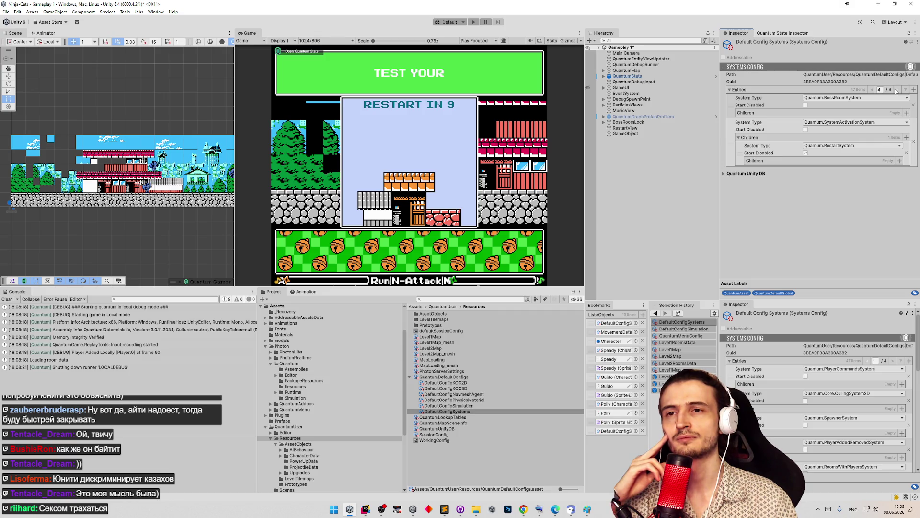
{"action": "left_click", "coordinate": [365, 509]}
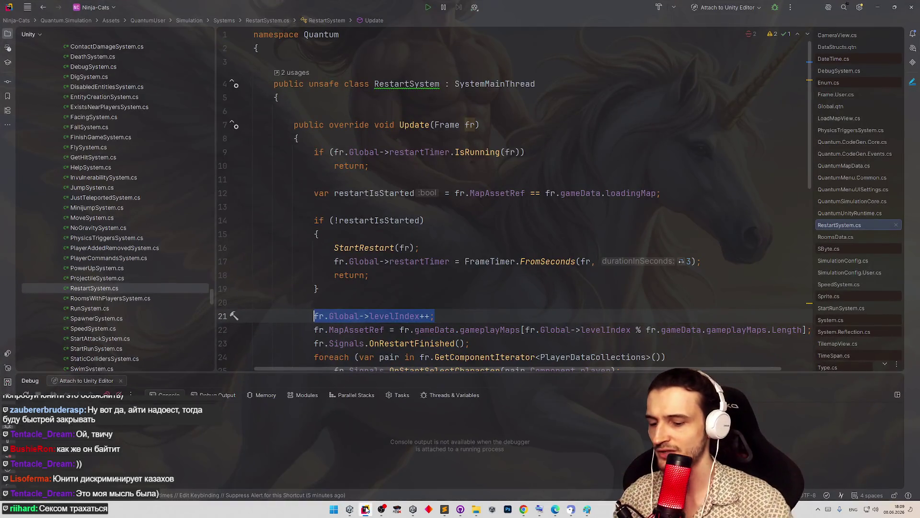
Open SystemActivationSystem.cs with a 'systemact' project search and read through its code.
{"action": "key", "text": "shift"}
{"action": "key", "text": "shift"}
{"action": "type", "text": "systemac"}
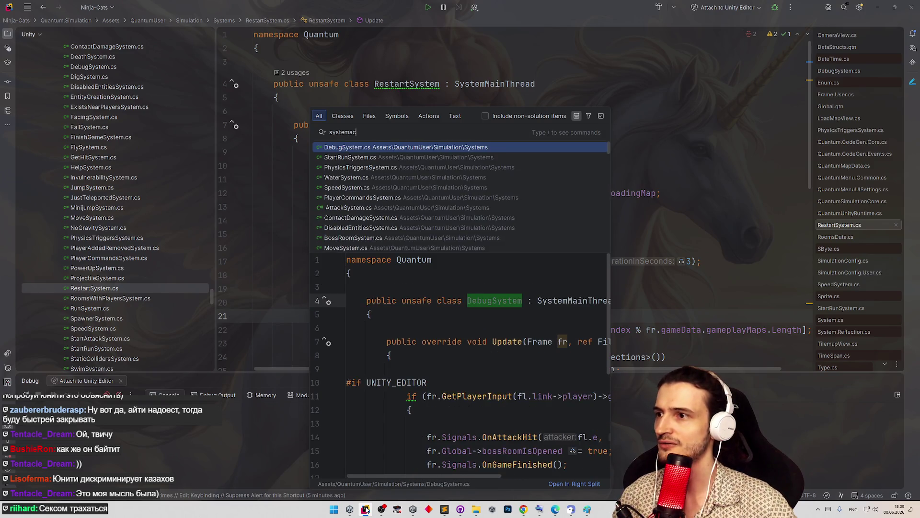
{"action": "type", "text": "t"}
{"action": "key", "text": "Return"}
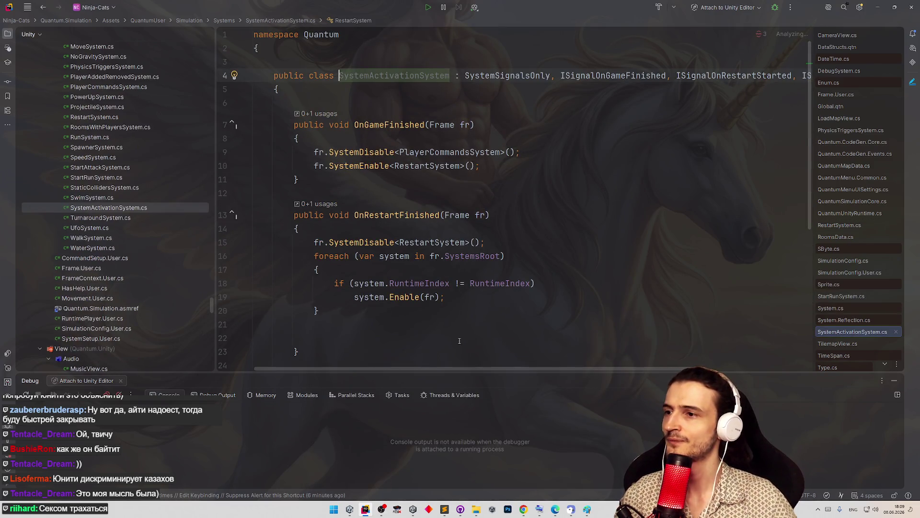
{"action": "mouse_move", "coordinate": [529, 276]}
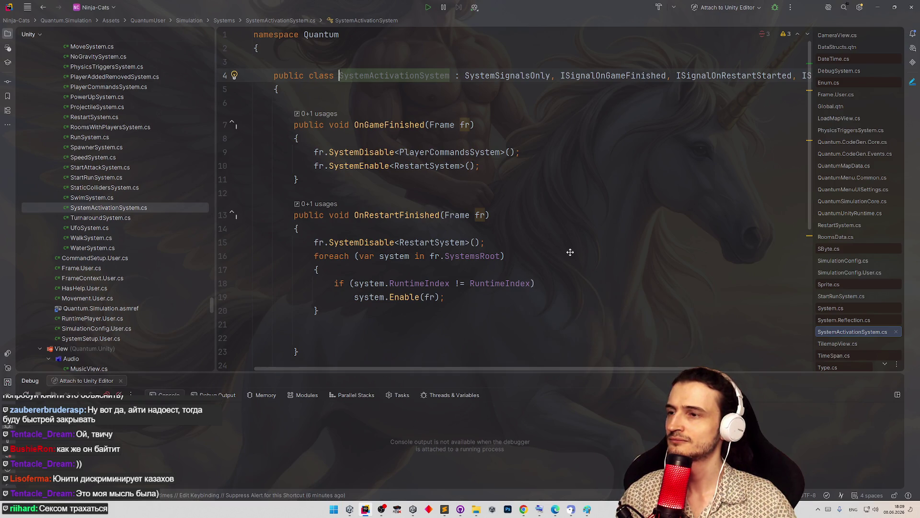
{"action": "scroll", "coordinate": [574, 252], "scroll_direction": "down", "scroll_amount": 1}
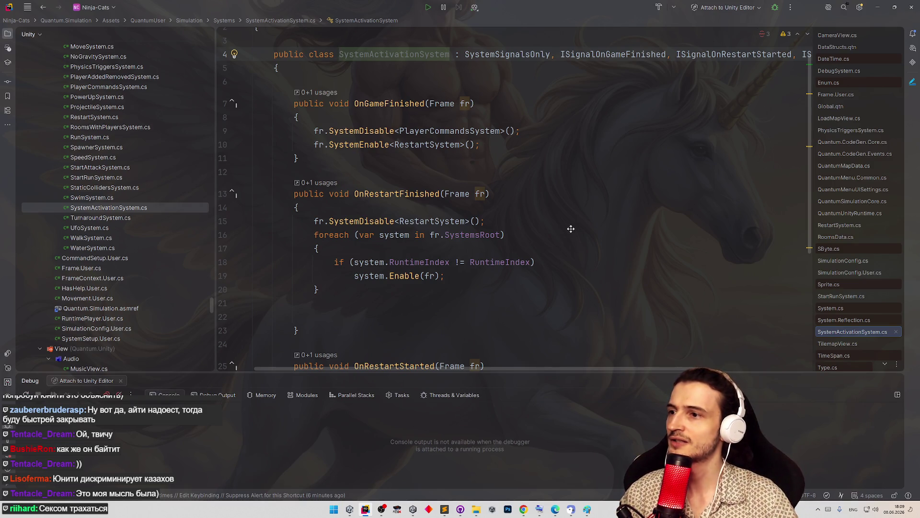
{"action": "scroll", "coordinate": [571, 238], "scroll_direction": "down", "scroll_amount": 1}
{"action": "scroll", "coordinate": [570, 234], "scroll_direction": "down", "scroll_amount": 1}
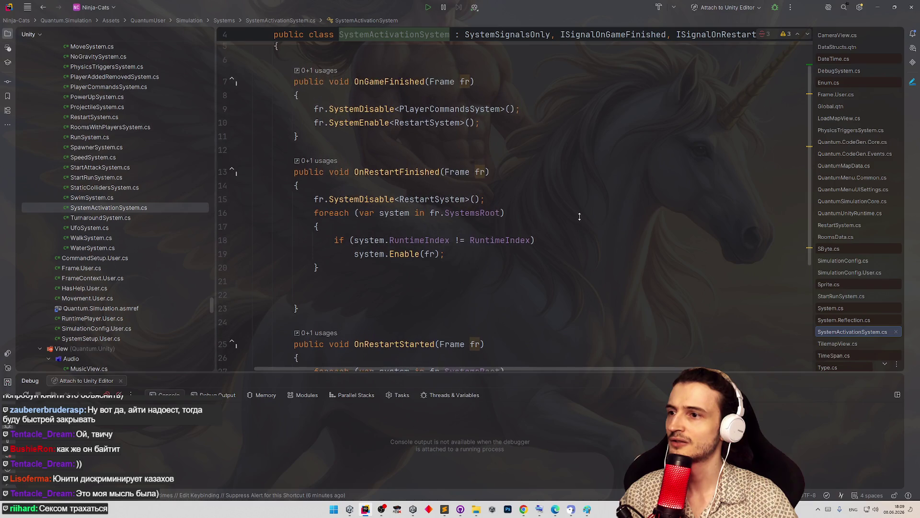
{"action": "scroll", "coordinate": [575, 233], "scroll_direction": "down", "scroll_amount": 4}
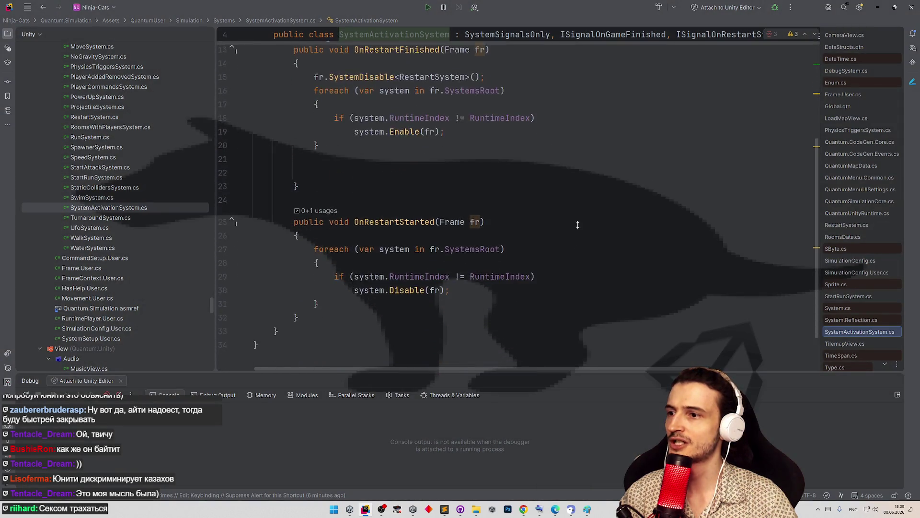
{"action": "scroll", "coordinate": [583, 200], "scroll_direction": "up", "scroll_amount": 6}
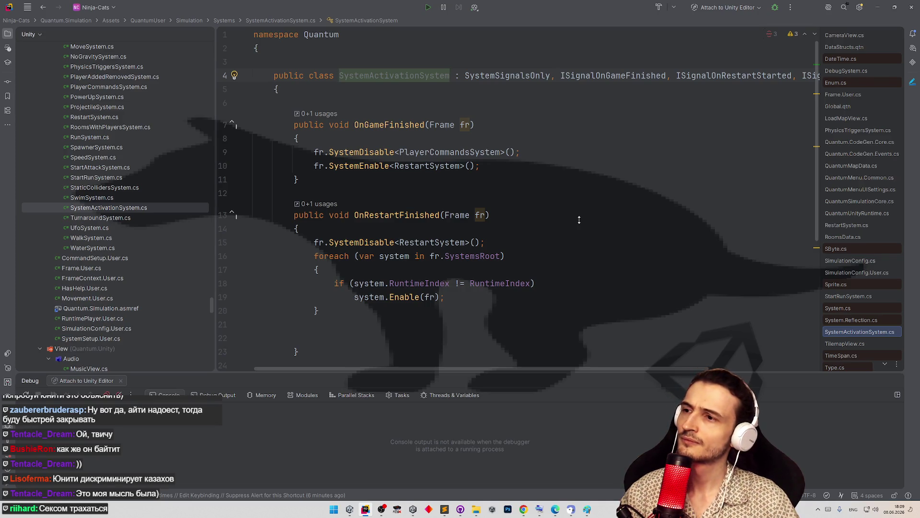
{"action": "scroll", "coordinate": [578, 220], "scroll_direction": "down", "scroll_amount": 5}
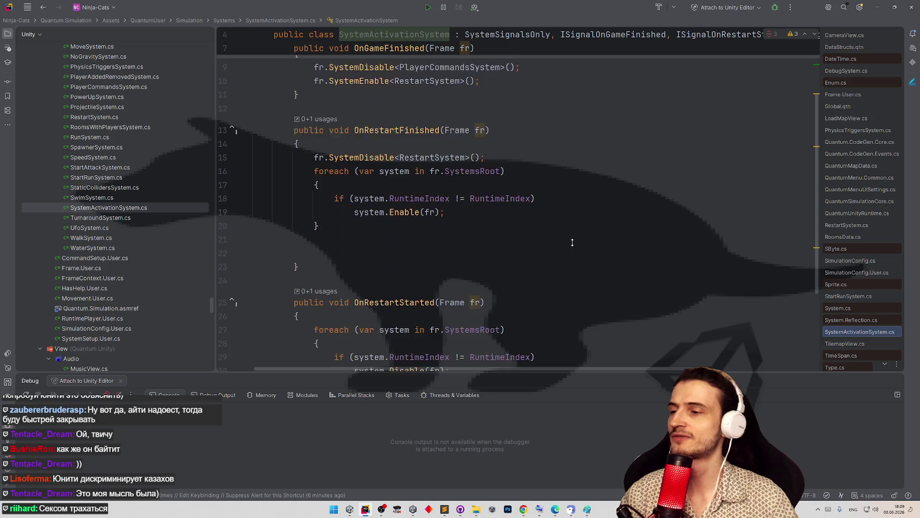
{"action": "scroll", "coordinate": [574, 231], "scroll_direction": "down", "scroll_amount": 2}
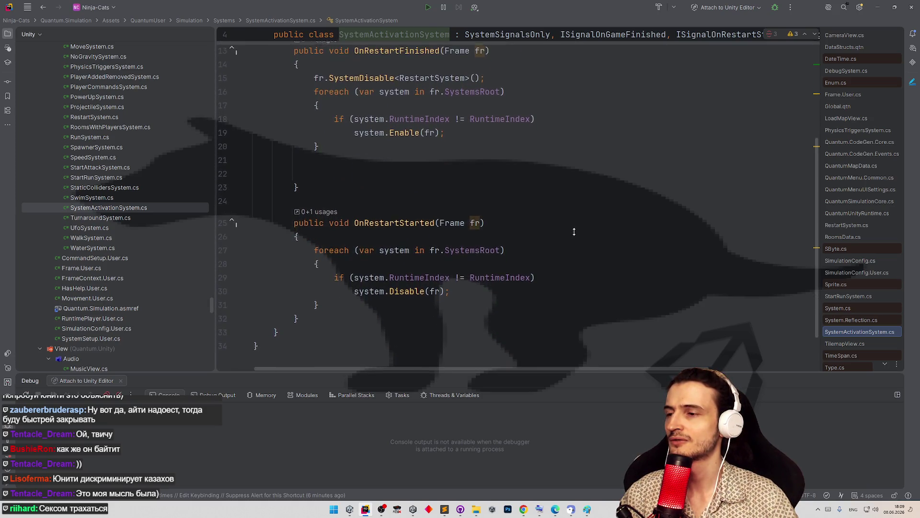
{"action": "scroll", "coordinate": [574, 232], "scroll_direction": "down", "scroll_amount": 1}
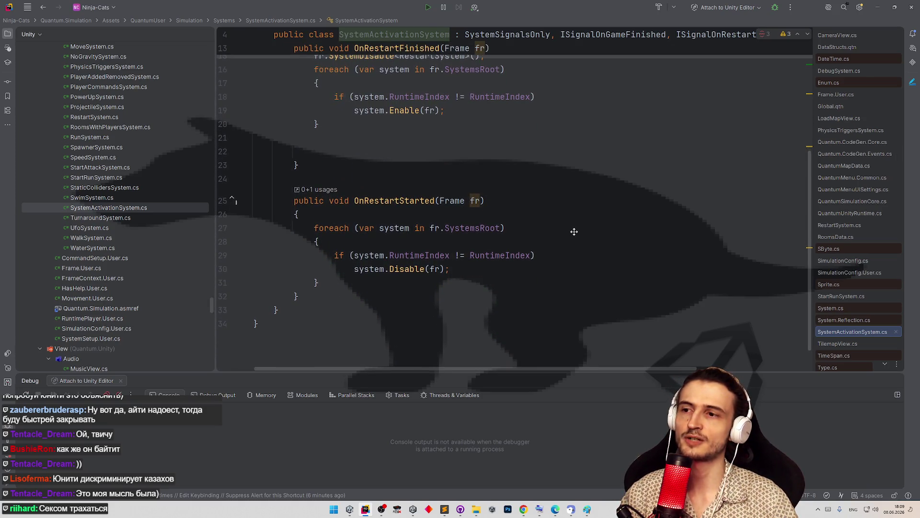
{"action": "scroll", "coordinate": [574, 231], "scroll_direction": "up", "scroll_amount": 1}
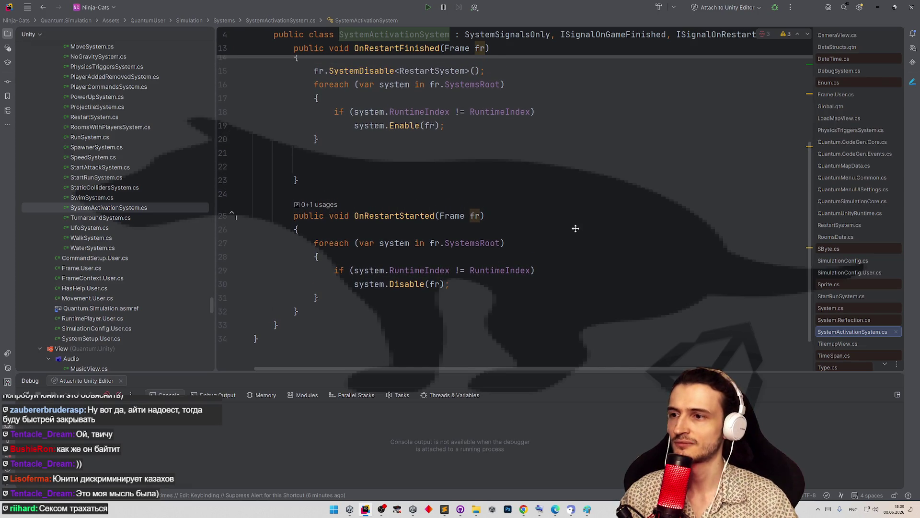
{"action": "scroll", "coordinate": [575, 229], "scroll_direction": "up", "scroll_amount": 12}
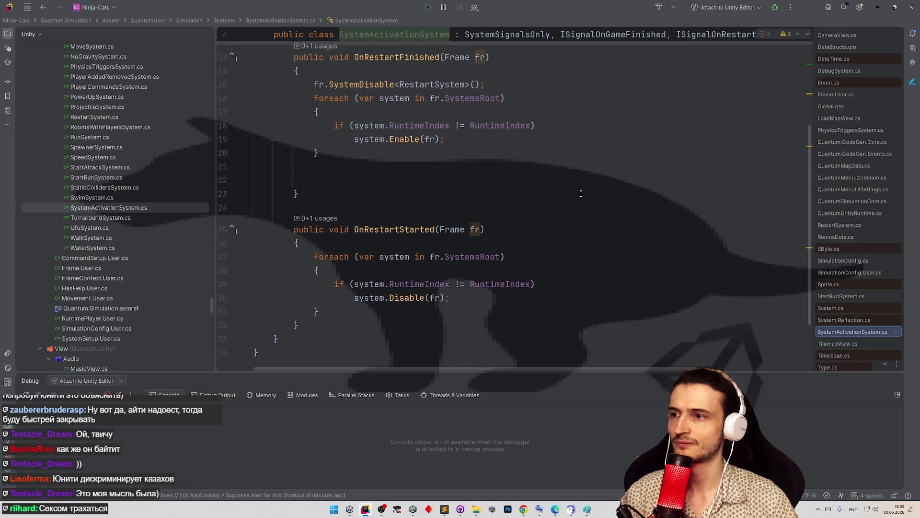
Glance at Unity, set a breakpoint on line 19, then open PlayerCommandsSystem.cs.
{"action": "left_click", "coordinate": [894, 3]}
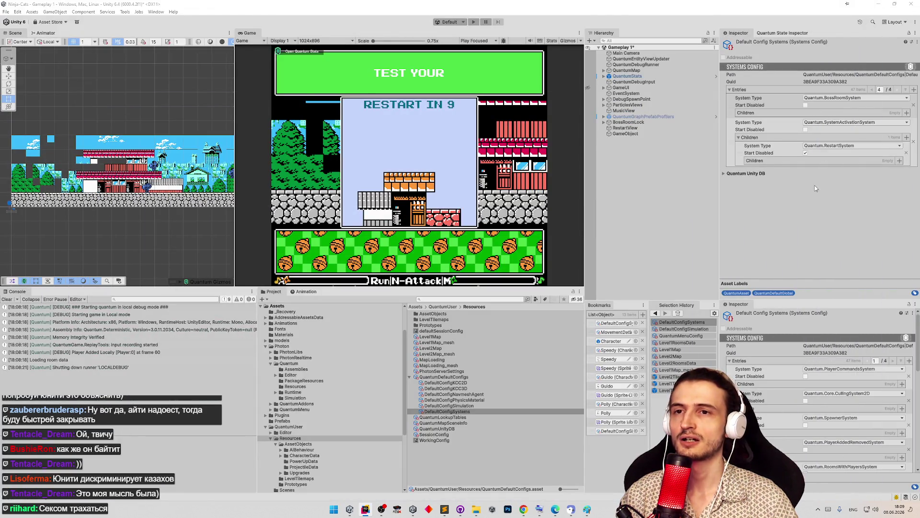
{"action": "left_click", "coordinate": [381, 508]}
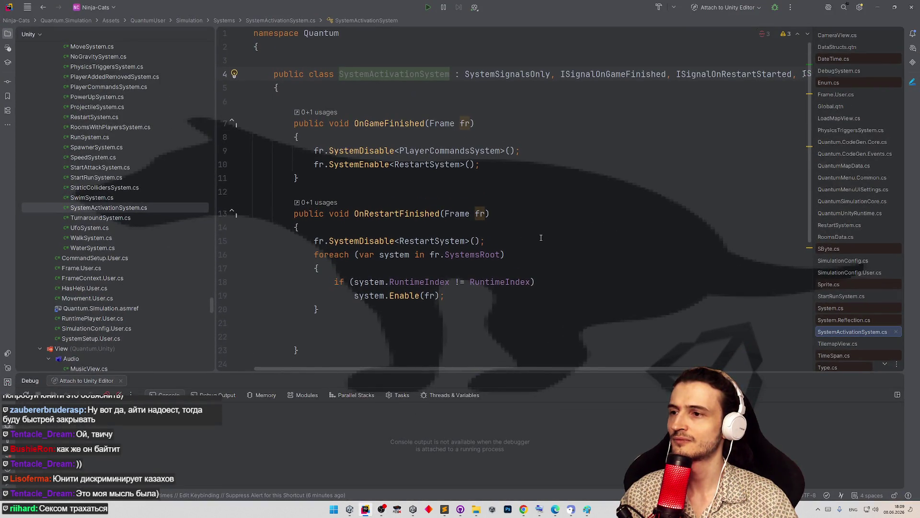
{"action": "left_click", "coordinate": [222, 293]}
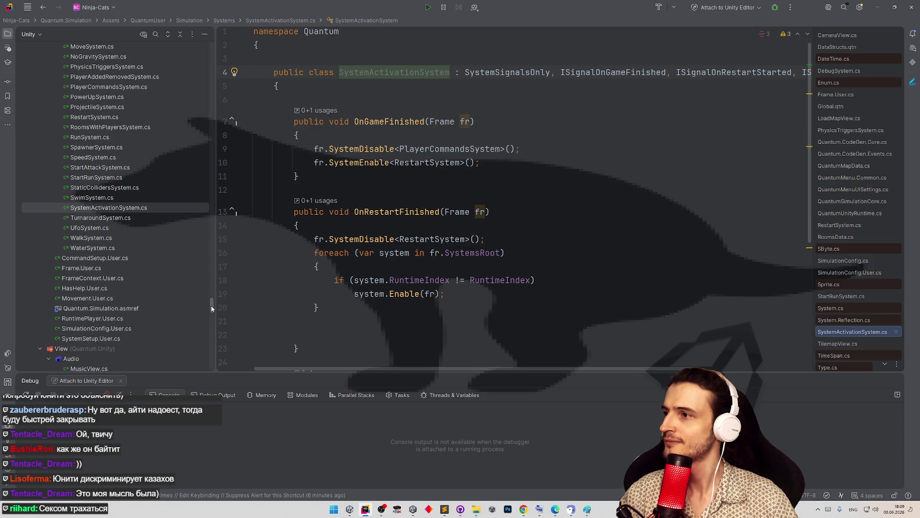
{"action": "scroll", "coordinate": [210, 301], "scroll_direction": "up", "scroll_amount": 5}
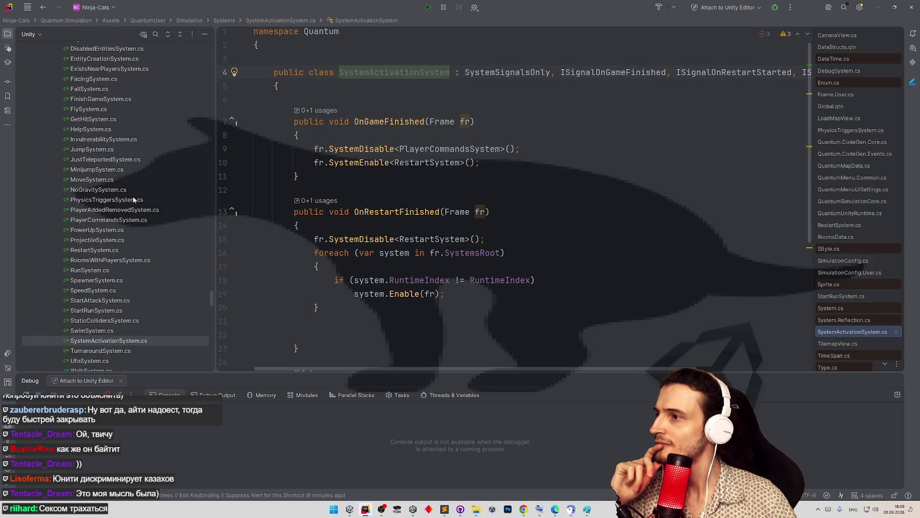
{"action": "scroll", "coordinate": [213, 303], "scroll_direction": "down", "scroll_amount": 2}
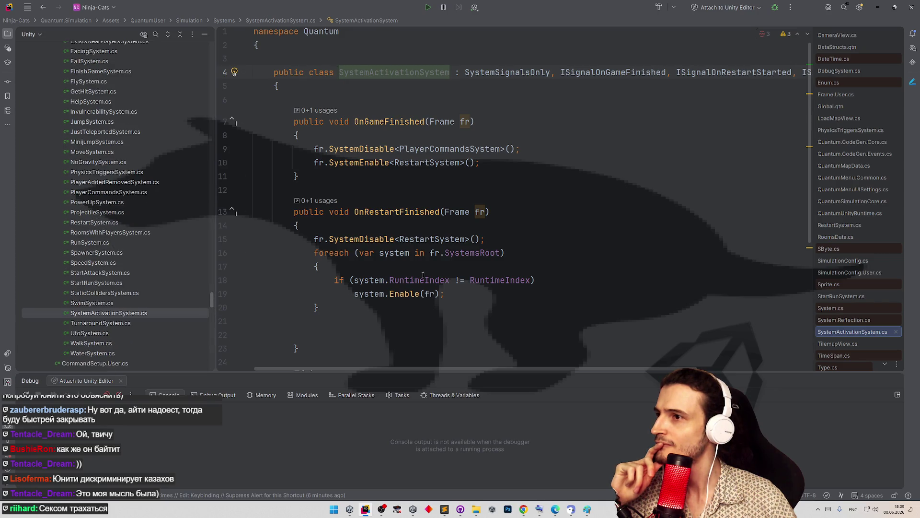
{"action": "scroll", "coordinate": [606, 267], "scroll_direction": "down", "scroll_amount": 5}
{"action": "scroll", "coordinate": [606, 267], "scroll_direction": "up", "scroll_amount": 5}
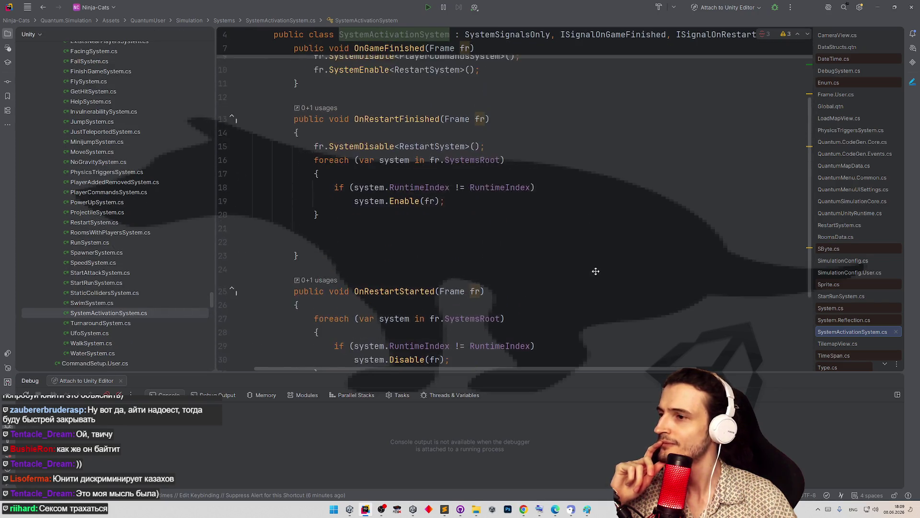
{"action": "double_click", "coordinate": [128, 193]}
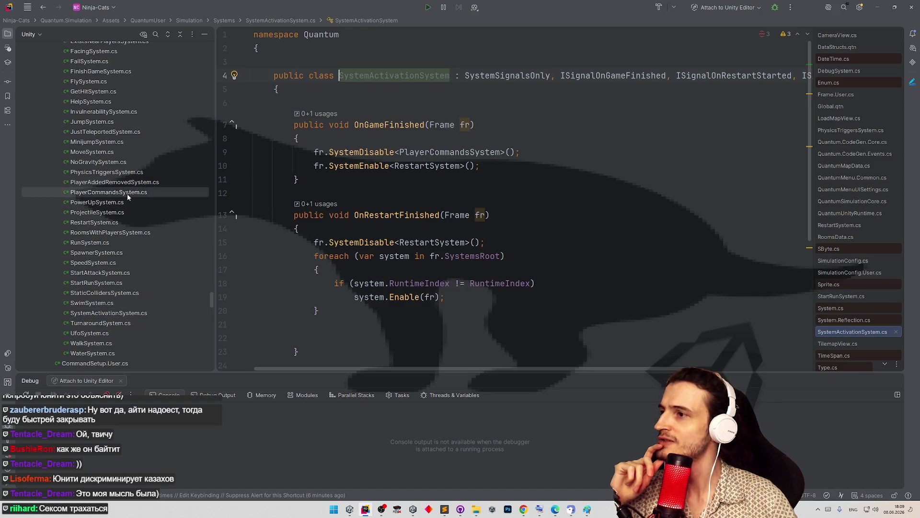
{"action": "scroll", "coordinate": [617, 223], "scroll_direction": "down", "scroll_amount": 20}
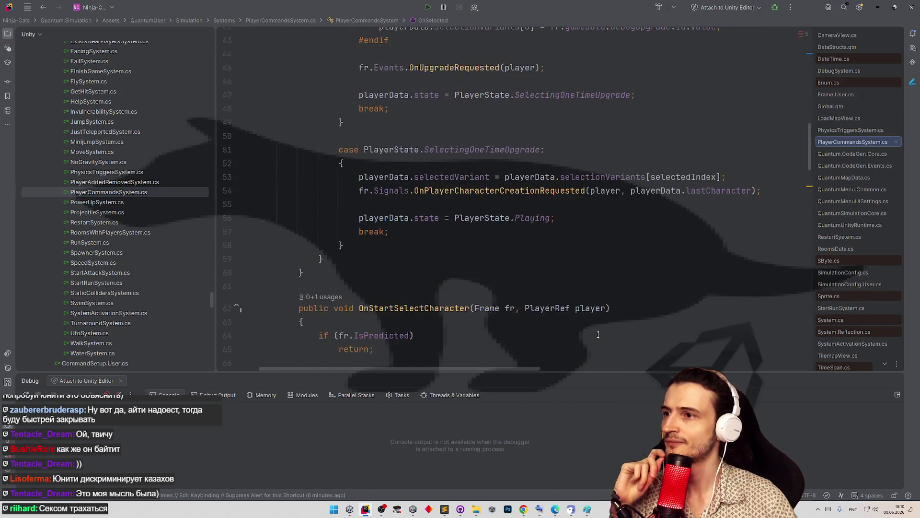
Cut OnInit from PlayerCommandsSystem and paste it after OnGameFinished in SystemActivationSystem.
{"action": "scroll", "coordinate": [603, 293], "scroll_direction": "up", "scroll_amount": 6}
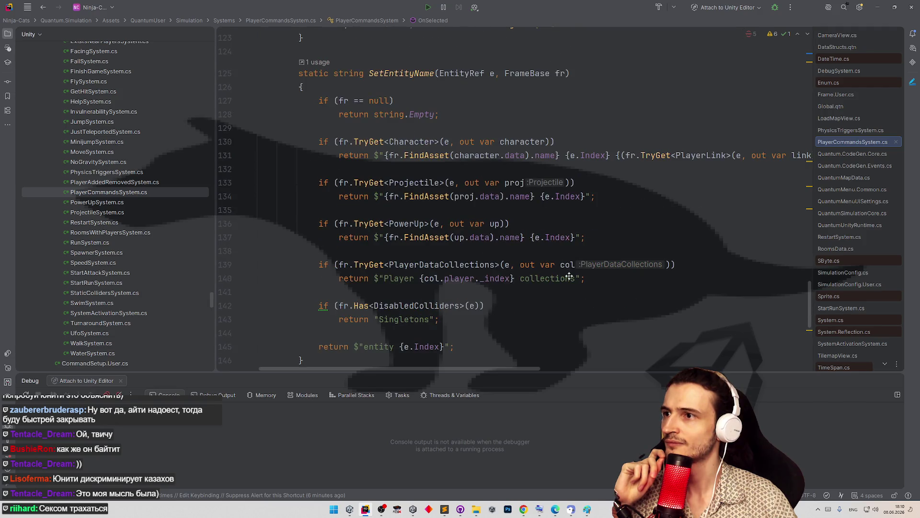
{"action": "scroll", "coordinate": [569, 276], "scroll_direction": "up", "scroll_amount": 5}
{"action": "left_click", "coordinate": [336, 248]}
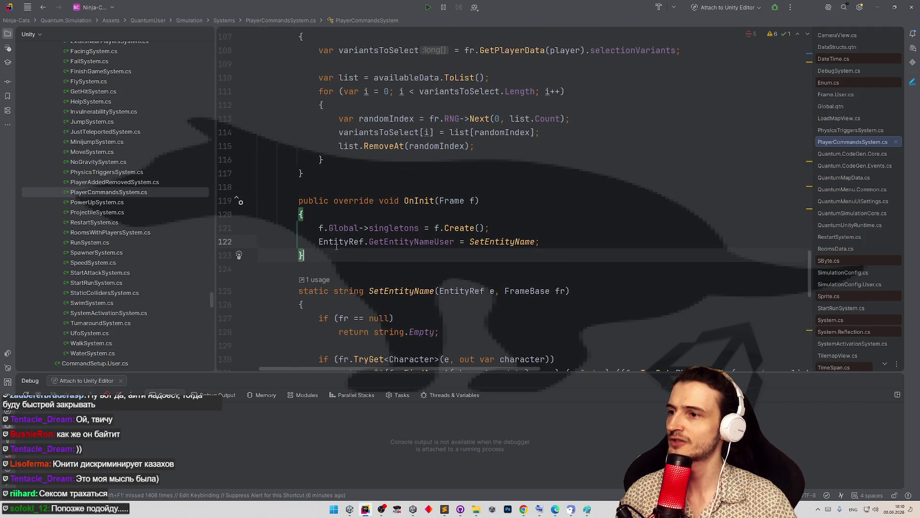
{"action": "left_click_drag", "start_coordinate": [336, 247], "coordinate": [262, 204]}
{"action": "key", "text": "ctrl+c"}
{"action": "key", "text": "BackSpace"}
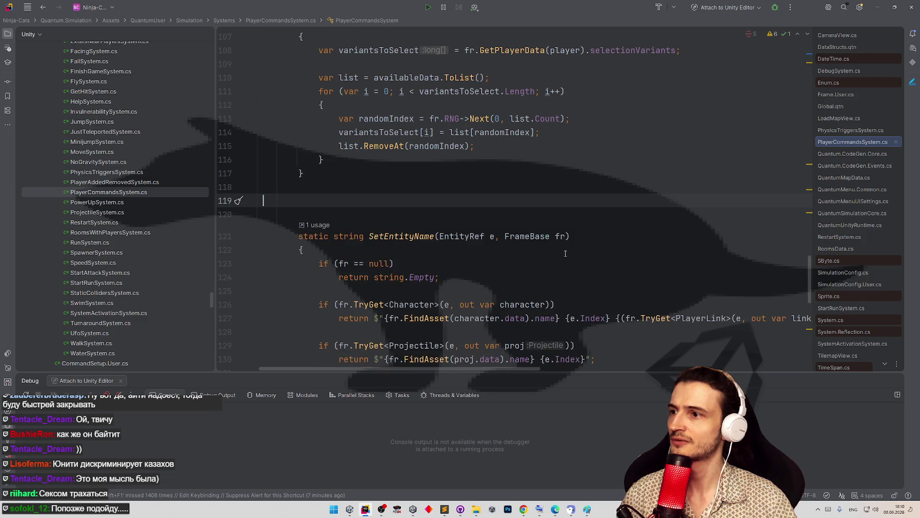
{"action": "key", "text": "BackSpace"}
{"action": "key", "text": "BackSpace"}
{"action": "double_click", "coordinate": [109, 313]}
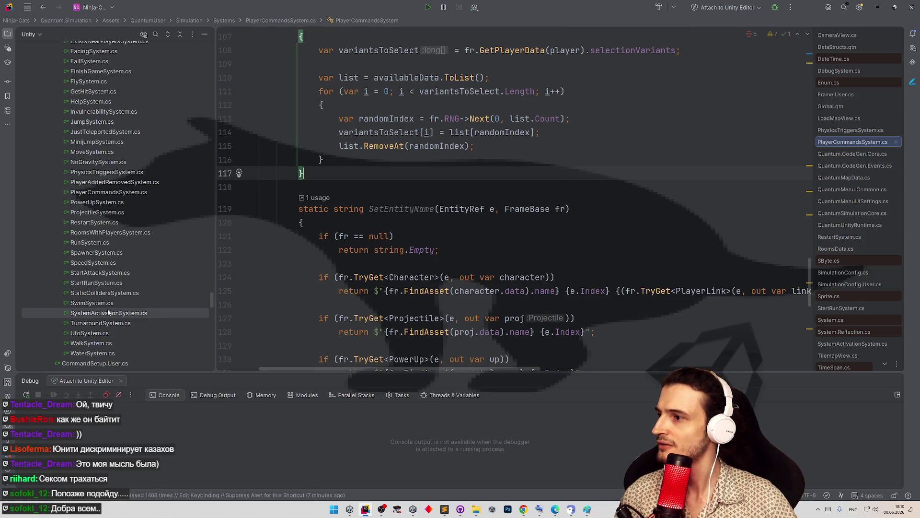
{"action": "left_click", "coordinate": [321, 178]}
{"action": "key", "text": "ctrl+v"}
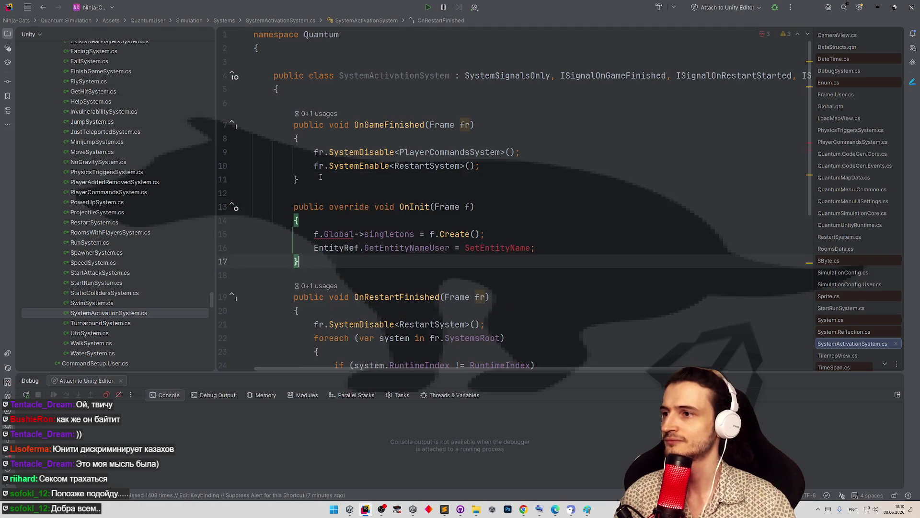
Rename OnInit's frame parameter f to fr, including its f.Global and f.Create() uses.
{"action": "left_click", "coordinate": [468, 207]}
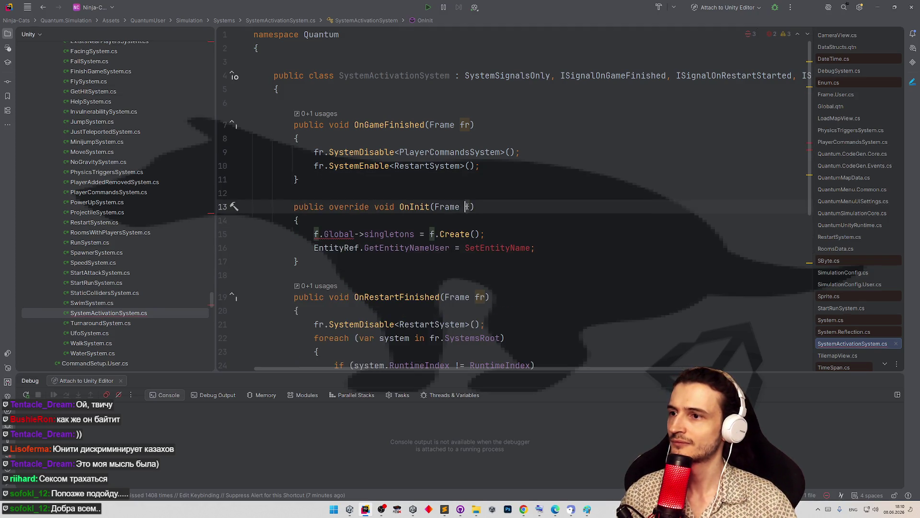
{"action": "type", "text": "r"}
{"action": "key", "text": "Up"}
{"action": "key", "text": "Down"}
{"action": "key", "text": "Down"}
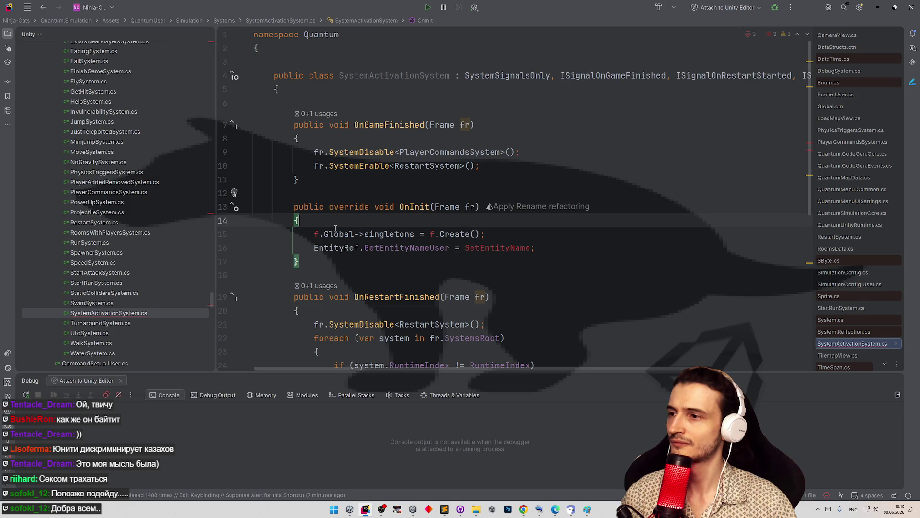
{"action": "key", "text": "Down"}
{"action": "key", "text": "Home"}
{"action": "key", "text": "Right"}
{"action": "type", "text": "r"}
{"action": "key", "text": "Up"}
{"action": "left_click", "coordinate": [440, 234]}
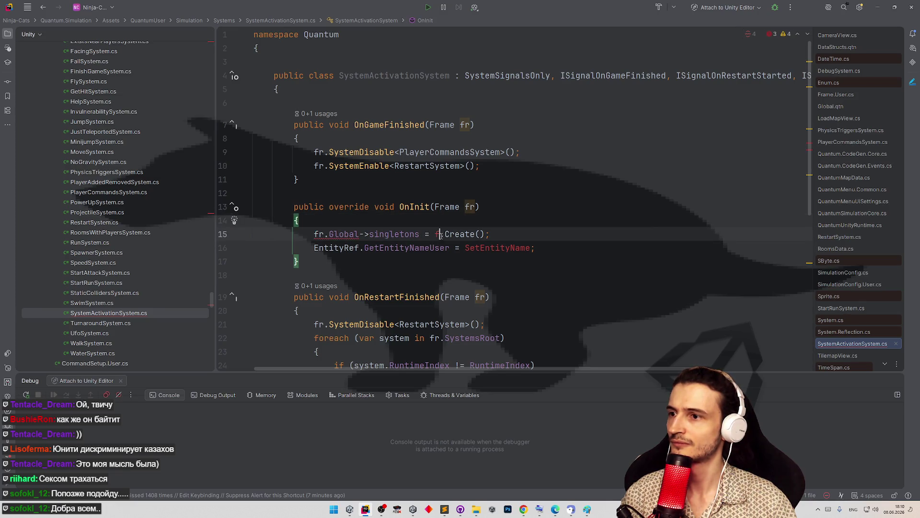
{"action": "type", "text": "r"}
Mark OnInit as 'override unsafe' and check the unresolved SetEntityName reference.
{"action": "left_click", "coordinate": [329, 207]}
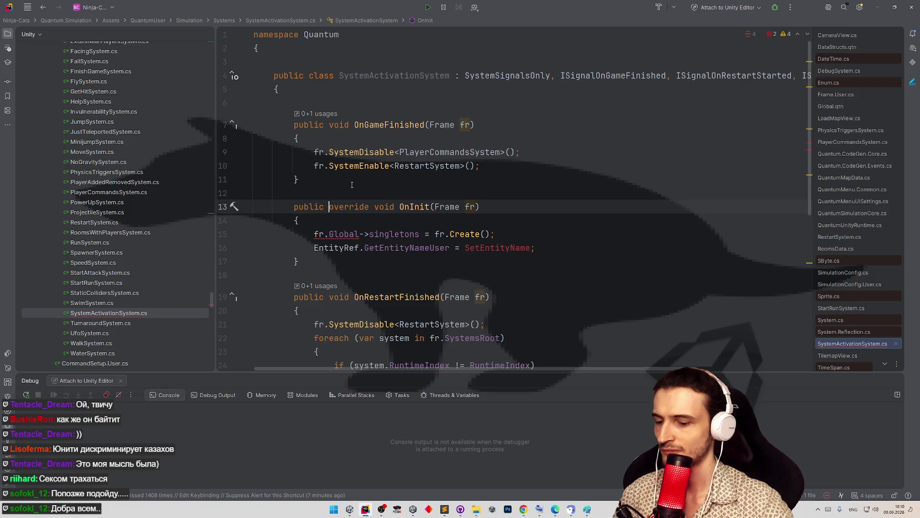
{"action": "type", "text": "unsafe"}
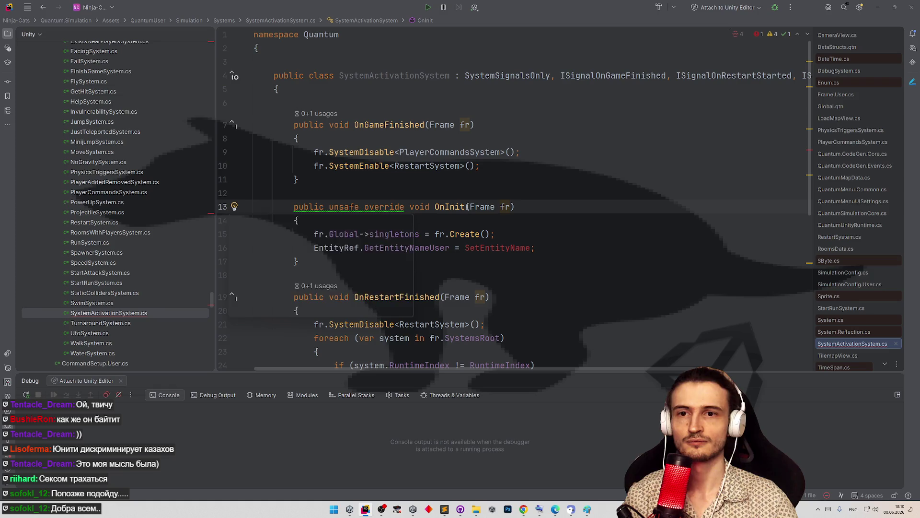
{"action": "key", "text": "ctrl+alt+shift+Right"}
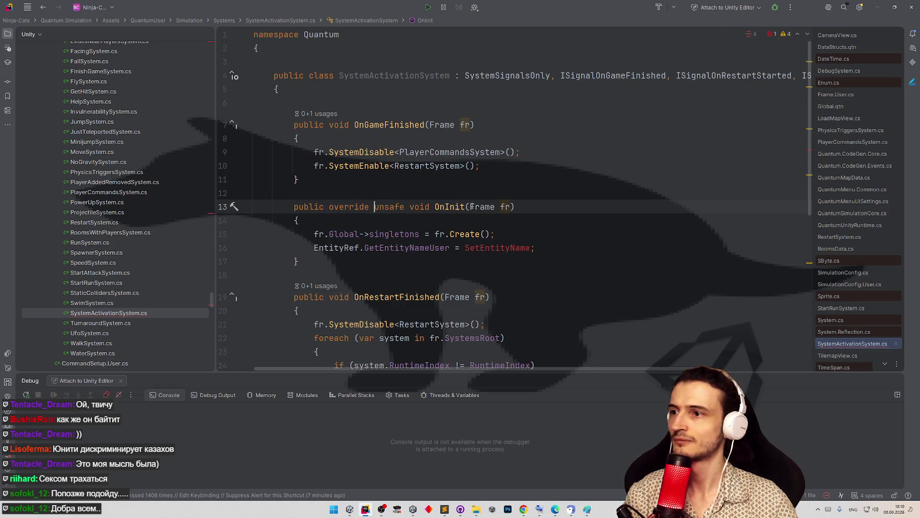
{"action": "key", "text": "ctrl+Right"}
{"action": "key", "text": "ctrl+Right"}
{"action": "left_click", "coordinate": [512, 249]}
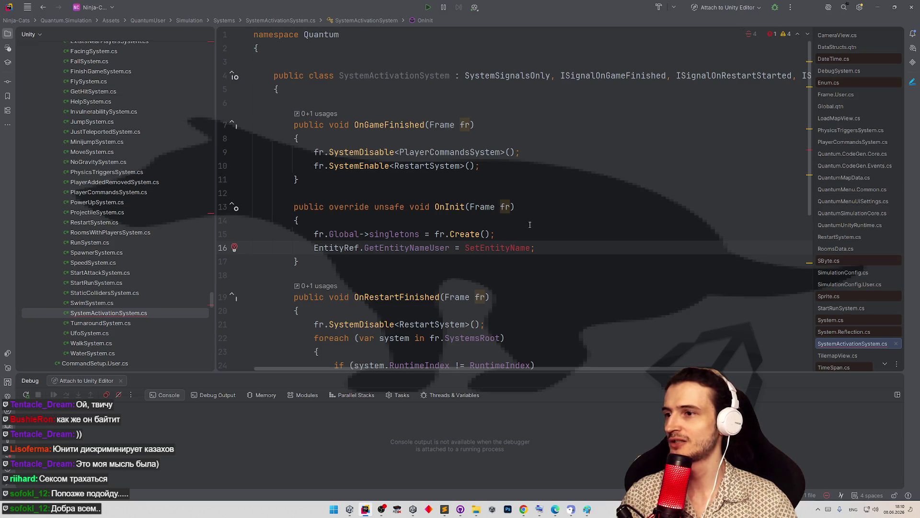
Review the pasted OnInit body and its SetEntityName reference.
{"action": "scroll", "coordinate": [451, 223], "scroll_direction": "down", "scroll_amount": 1}
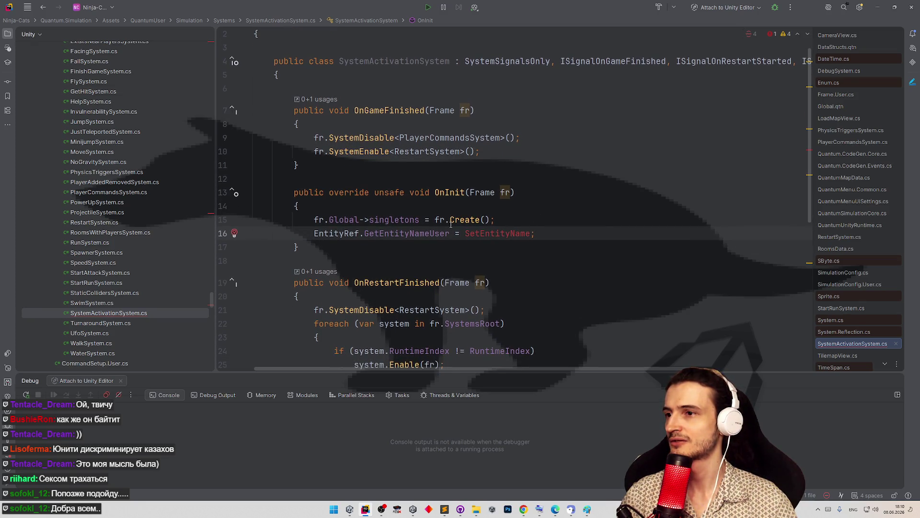
{"action": "left_click", "coordinate": [410, 220]}
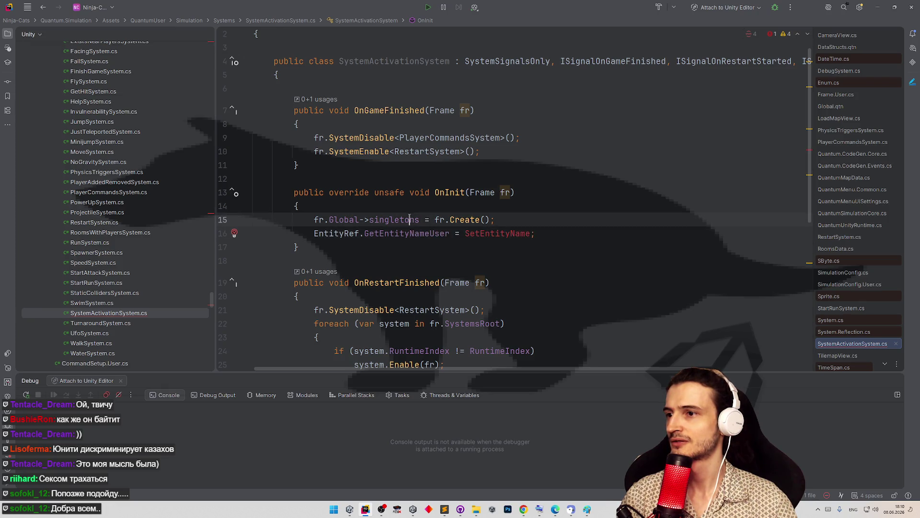
{"action": "left_click", "coordinate": [535, 233]}
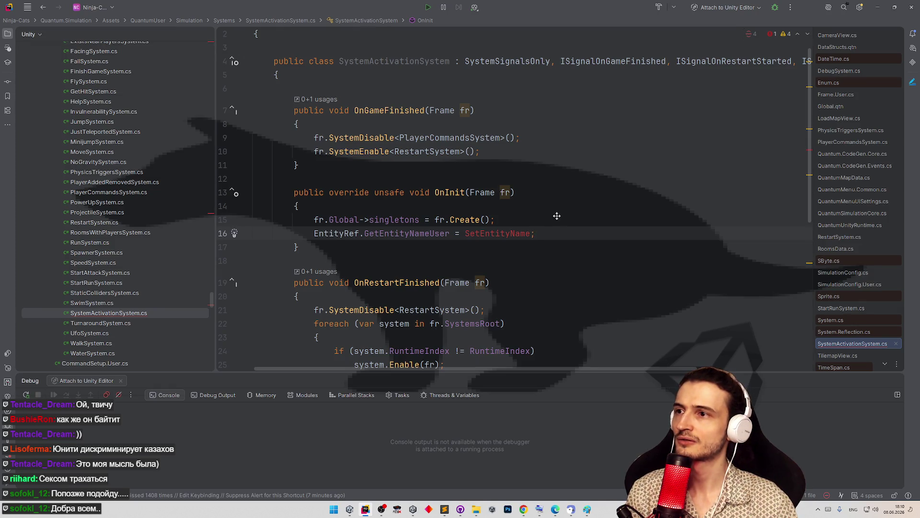
{"action": "scroll", "coordinate": [557, 216], "scroll_direction": "down", "scroll_amount": 10}
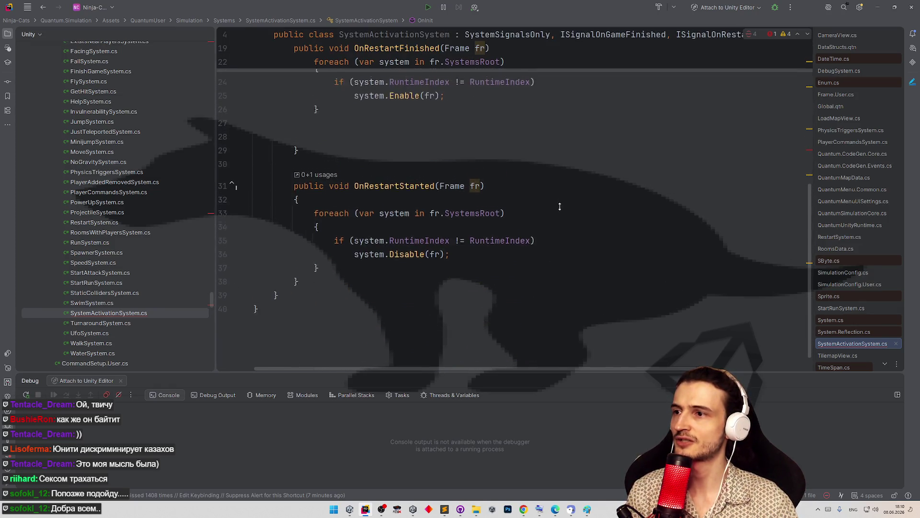
{"action": "scroll", "coordinate": [559, 206], "scroll_direction": "up", "scroll_amount": 10}
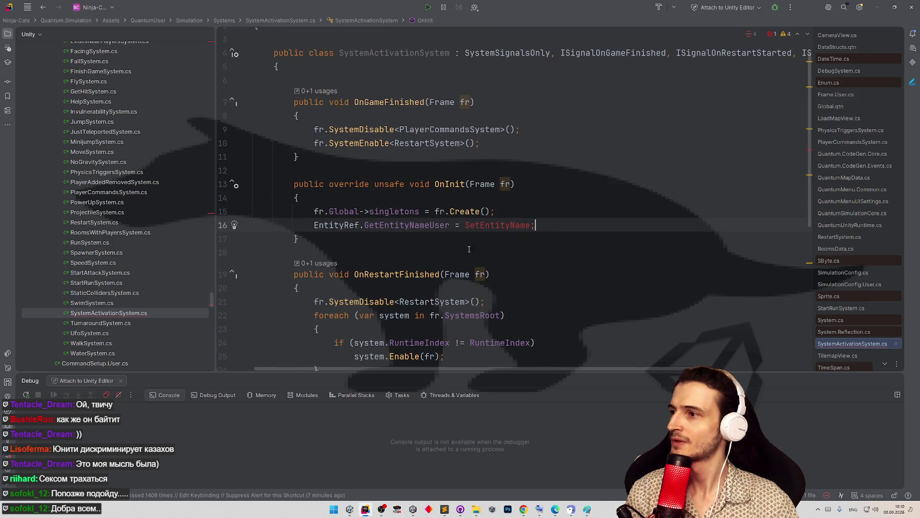
{"action": "key", "text": "ctrl+Left"}
{"action": "key", "text": "ctrl+Left"}
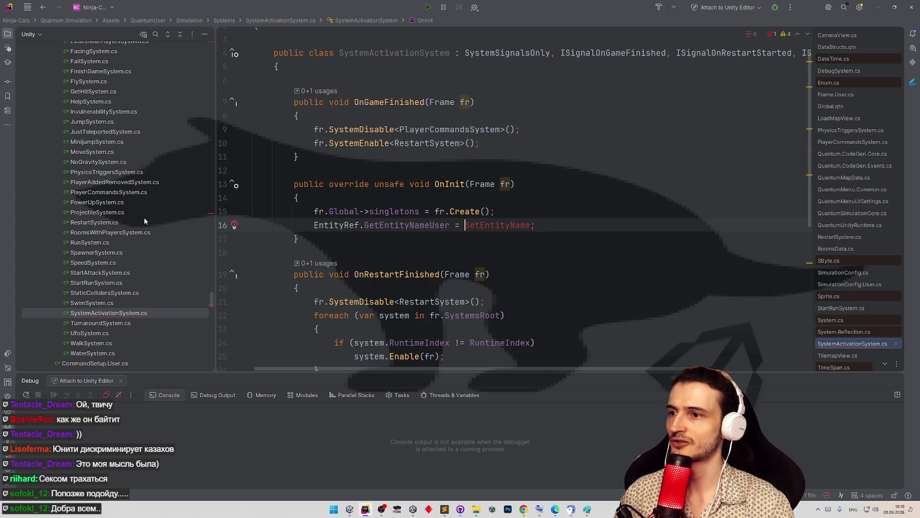
Cut SetEntityName from PlayerCommandsSystem.cs and paste it below OnInit in SystemActivationSystem.cs.
{"action": "key", "text": "shift"}
{"action": "key", "text": "shift"}
{"action": "type", "text": "playerc"}
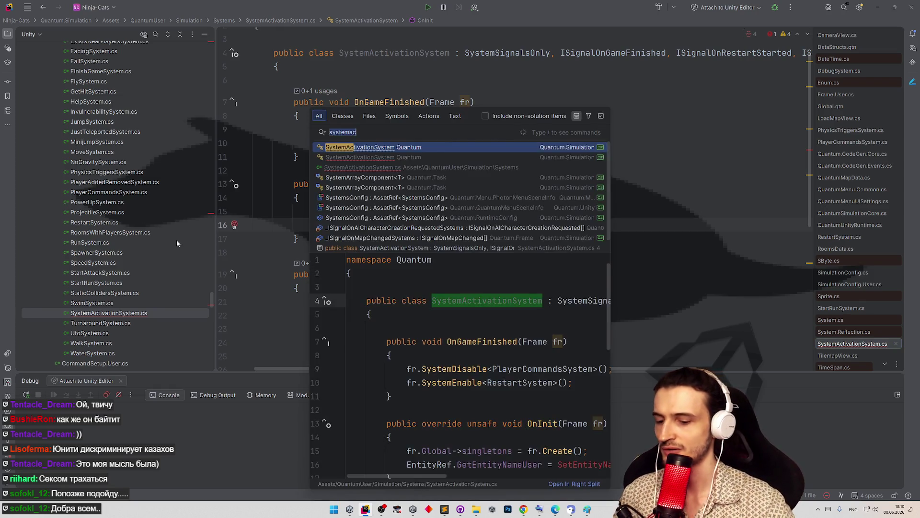
{"action": "key", "text": "Return"}
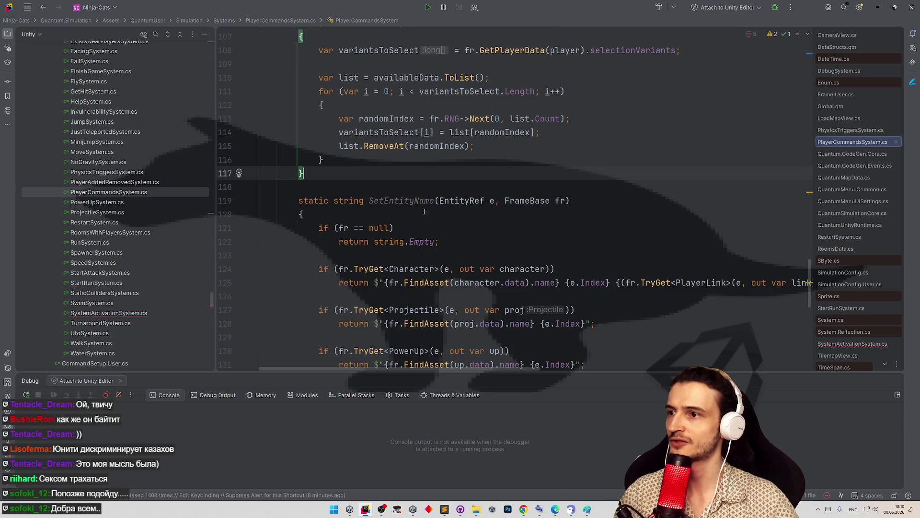
{"action": "scroll", "coordinate": [311, 178], "scroll_direction": "down", "scroll_amount": 1}
{"action": "mouse_move", "coordinate": [311, 178]}
{"action": "left_mouse_down"}
{"action": "mouse_move", "coordinate": [336, 379]}
{"action": "mouse_move", "coordinate": [437, 415]}
{"action": "mouse_move", "coordinate": [383, 383]}
{"action": "mouse_move", "coordinate": [320, 127]}
{"action": "left_mouse_up"}
{"action": "key", "text": "Delete"}
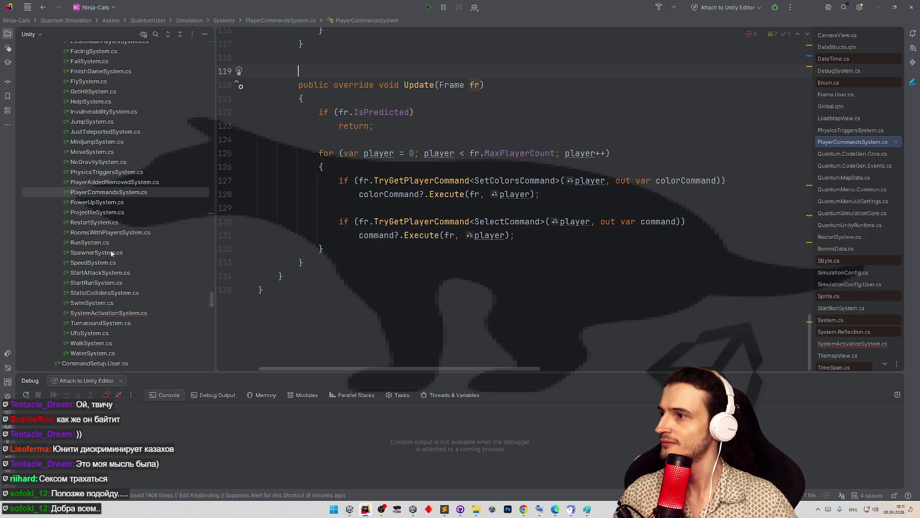
{"action": "double_click", "coordinate": [91, 313]}
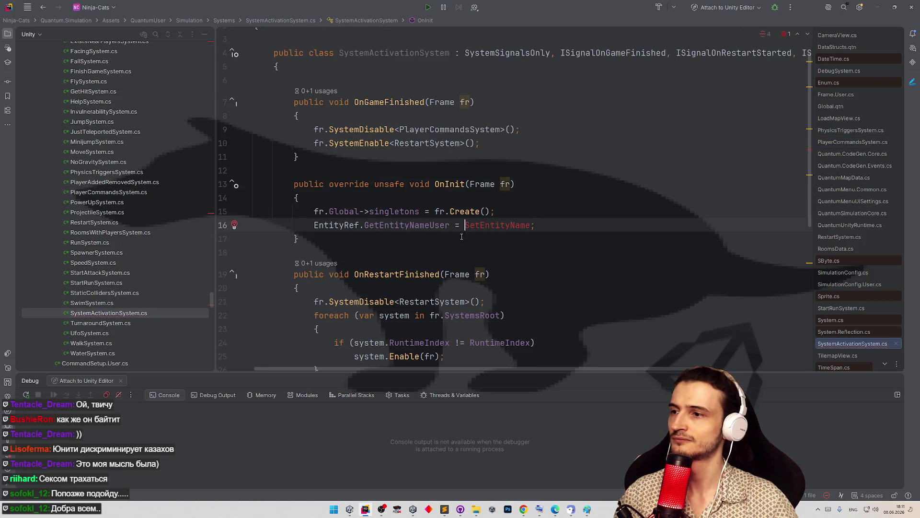
{"action": "left_click", "coordinate": [458, 239]}
{"action": "key", "text": "Return"}
{"action": "key", "text": "ctrl+v"}
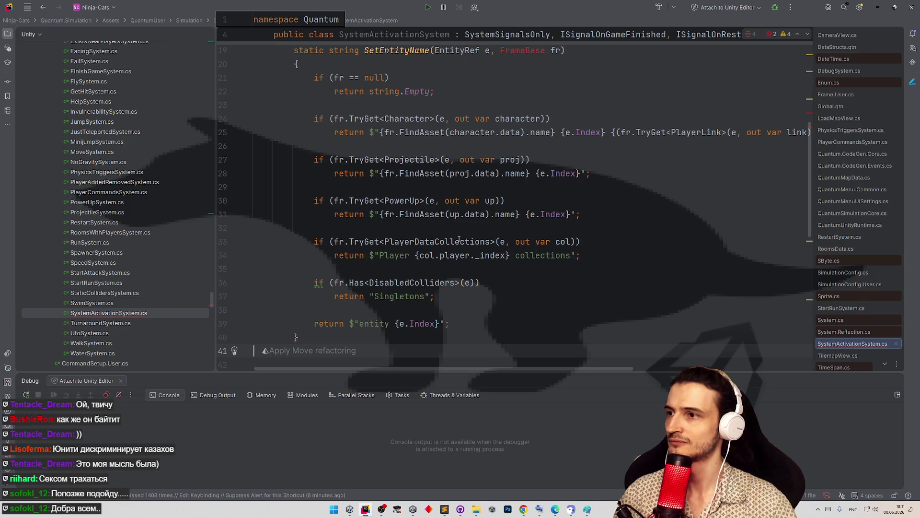
Import the missing FrameBase namespace and run Cleanup Code on the file.
{"action": "scroll", "coordinate": [494, 207], "scroll_direction": "up", "scroll_amount": 4}
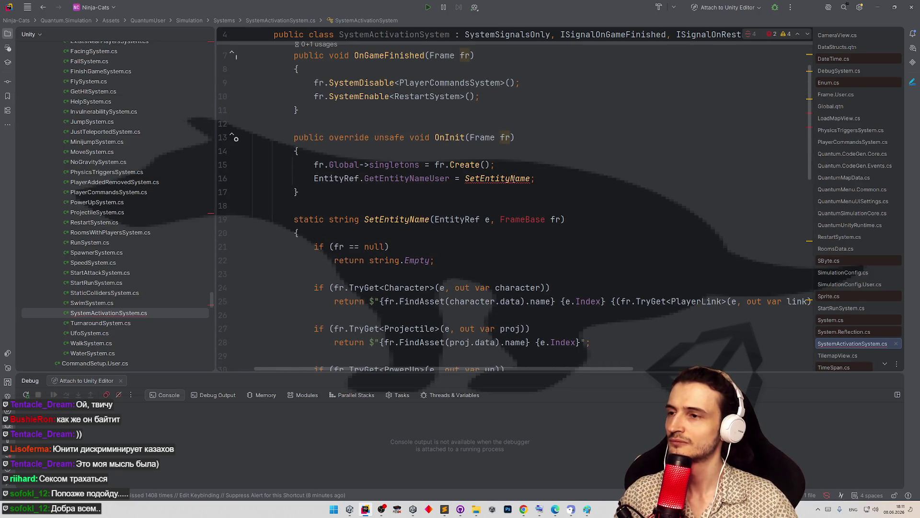
{"action": "left_click", "coordinate": [527, 227]}
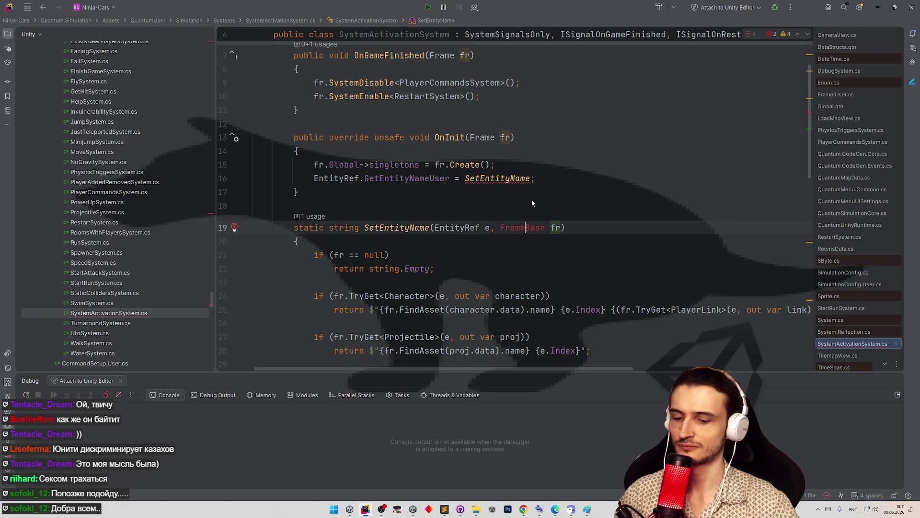
{"action": "key", "text": "alt+Return"}
{"action": "key", "text": "Return"}
{"action": "key", "text": "BackSpace"}
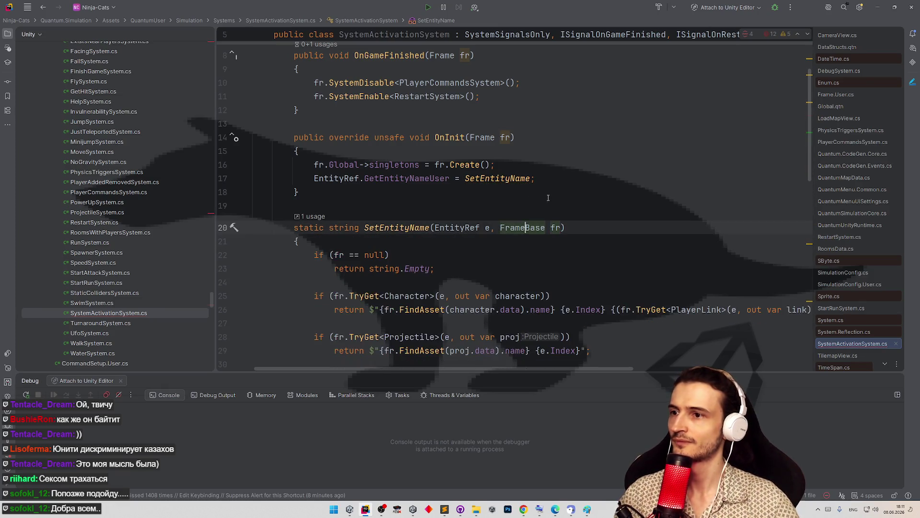
{"action": "key", "text": "ctrl+e"}
{"action": "key", "text": "ctrl+c"}
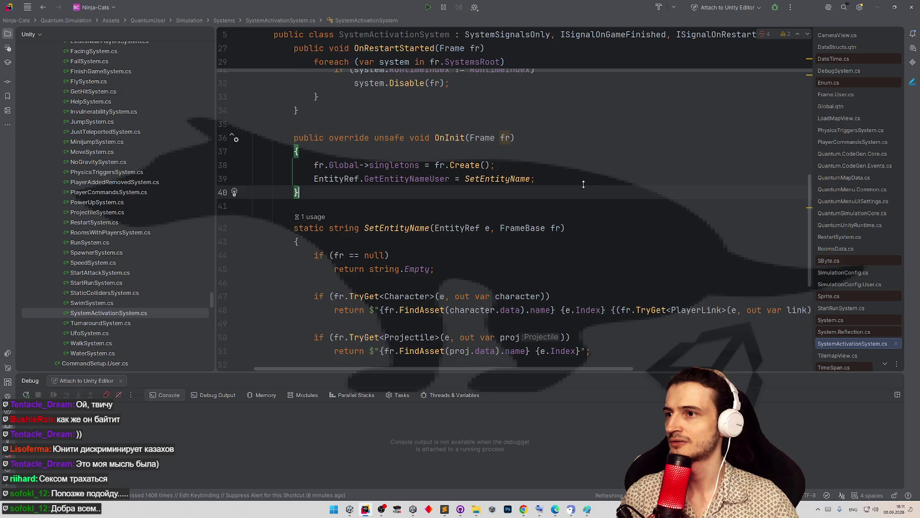
{"action": "scroll", "coordinate": [582, 203], "scroll_direction": "up", "scroll_amount": 3}
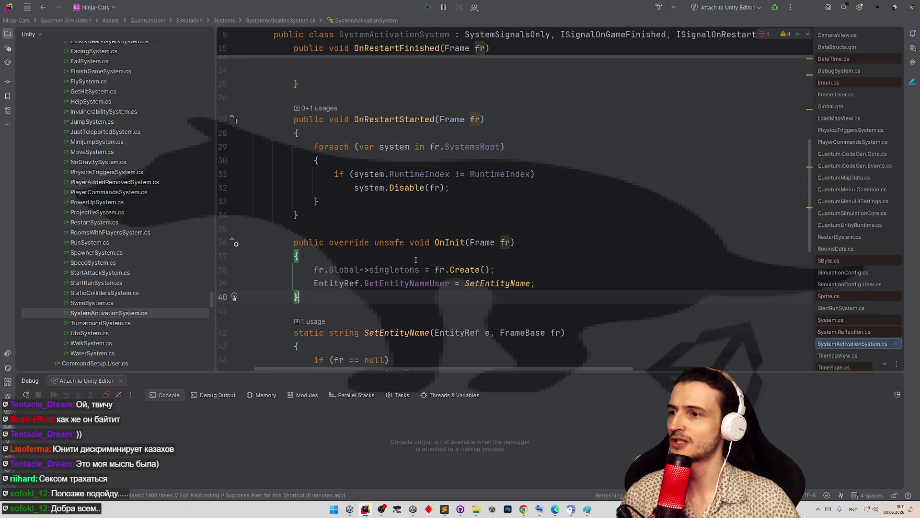
{"action": "left_click", "coordinate": [319, 271]}
{"action": "left_click", "coordinate": [341, 255]}
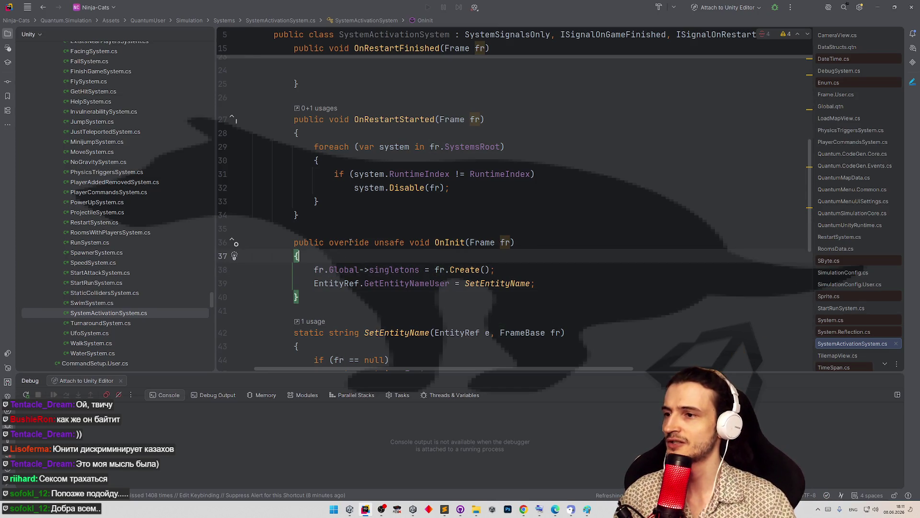
{"action": "scroll", "coordinate": [472, 198], "scroll_direction": "up", "scroll_amount": 6}
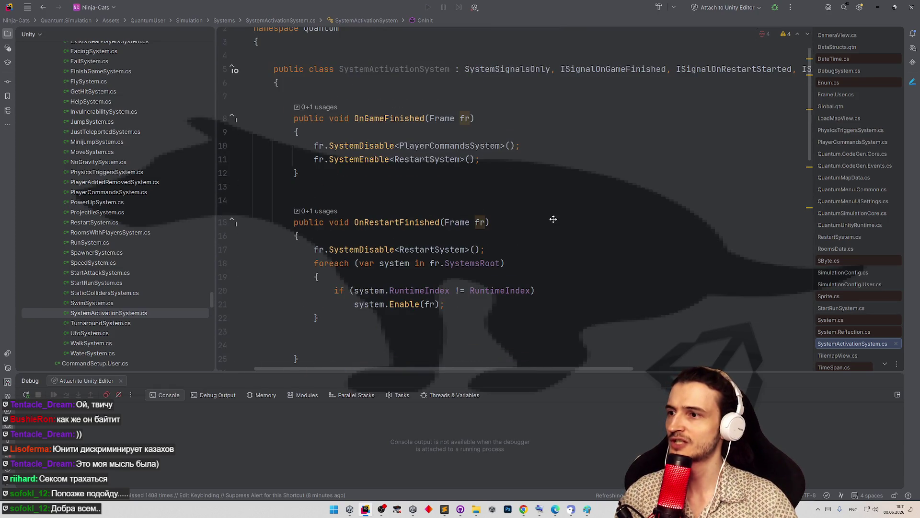
{"action": "scroll", "coordinate": [555, 227], "scroll_direction": "down", "scroll_amount": 7}
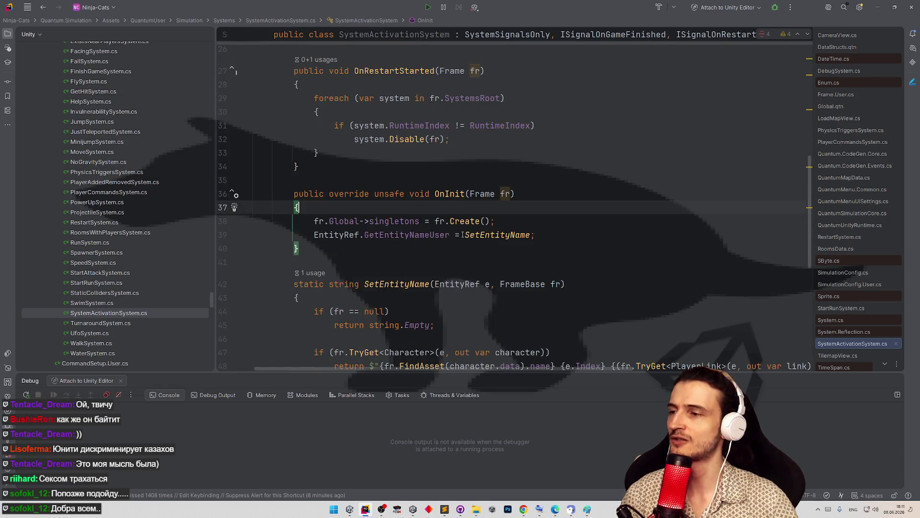
Start OnInit with 'fr.Global->levelIndex = fr.gameData.gameplayMaps'.
{"action": "key", "text": "Return"}
{"action": "type", "text": "fr.Global"}
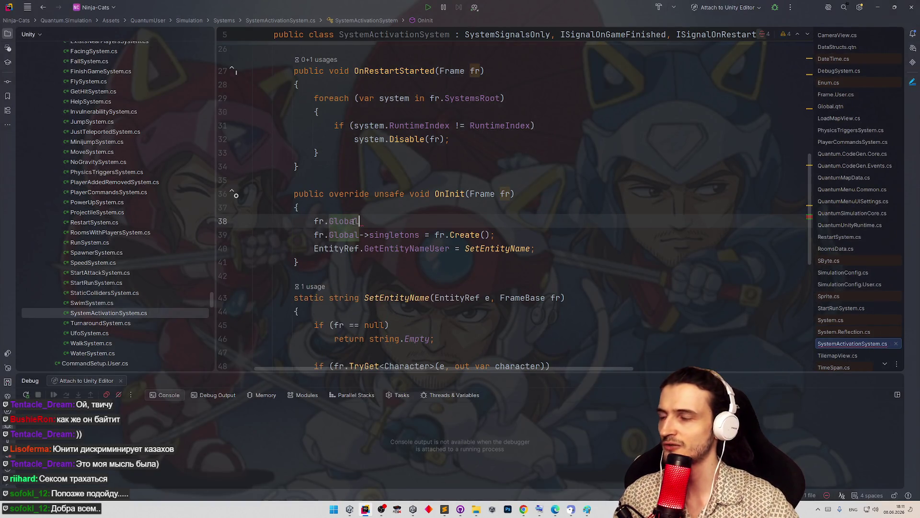
{"action": "type", "text": "->"}
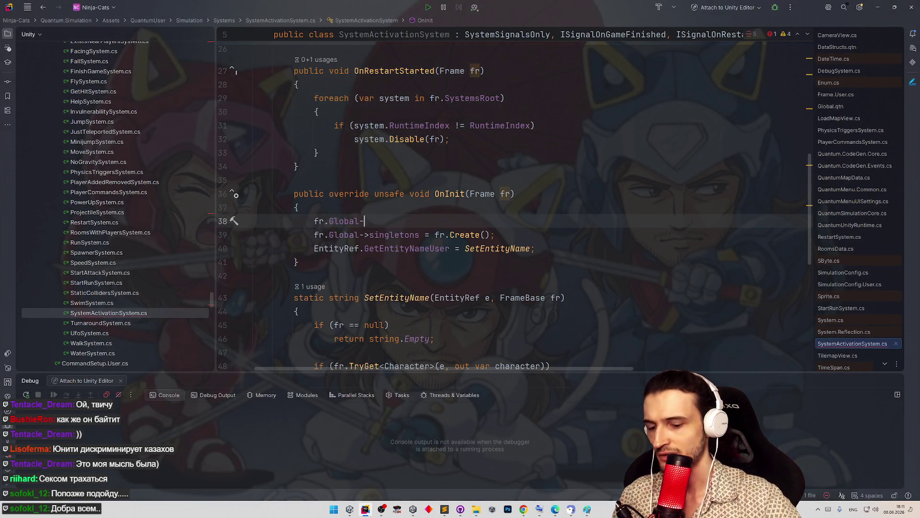
{"action": "key", "text": "Return"}
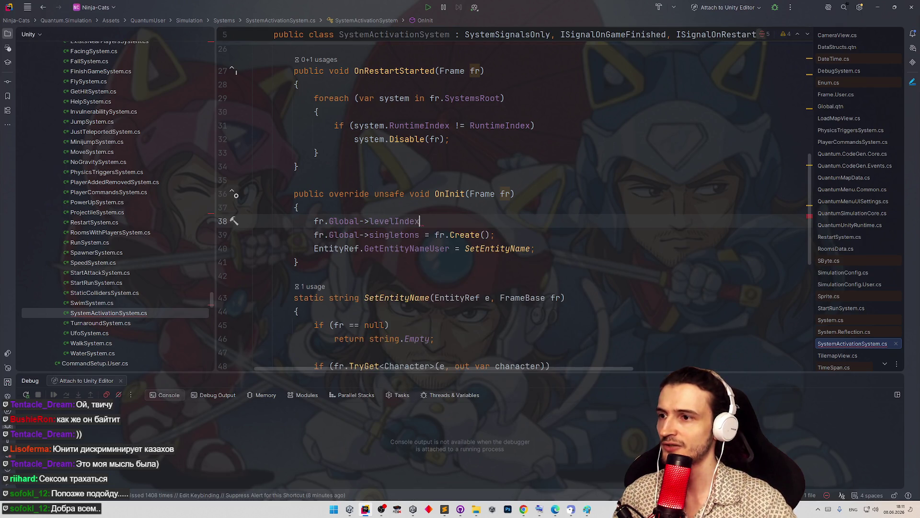
{"action": "type", "text": " = fr.g"}
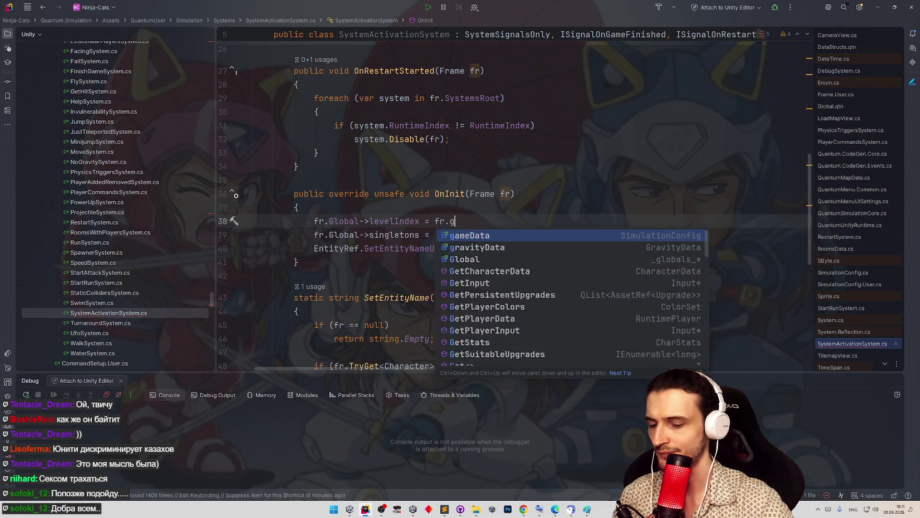
{"action": "type", "text": "am"}
{"action": "key", "text": "Return"}
{"action": "type", "text": "."}
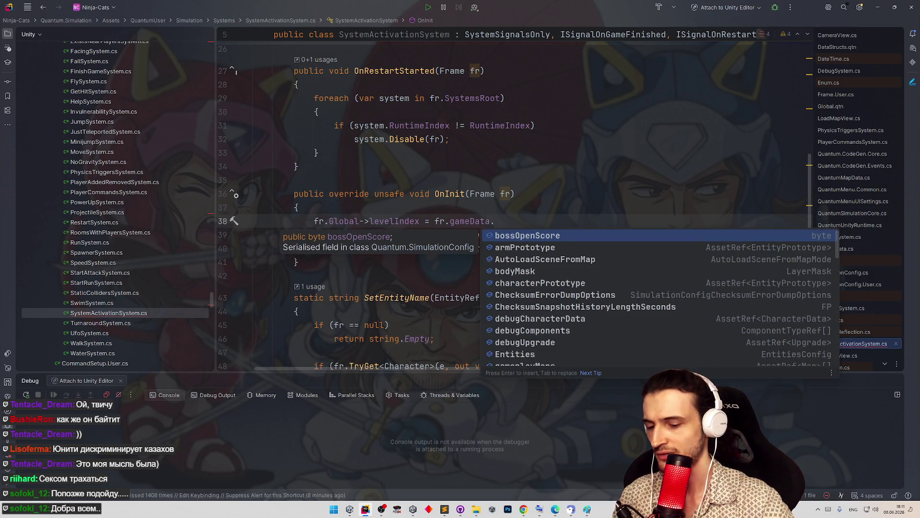
{"action": "type", "text": "game"}
{"action": "key", "text": "Return"}
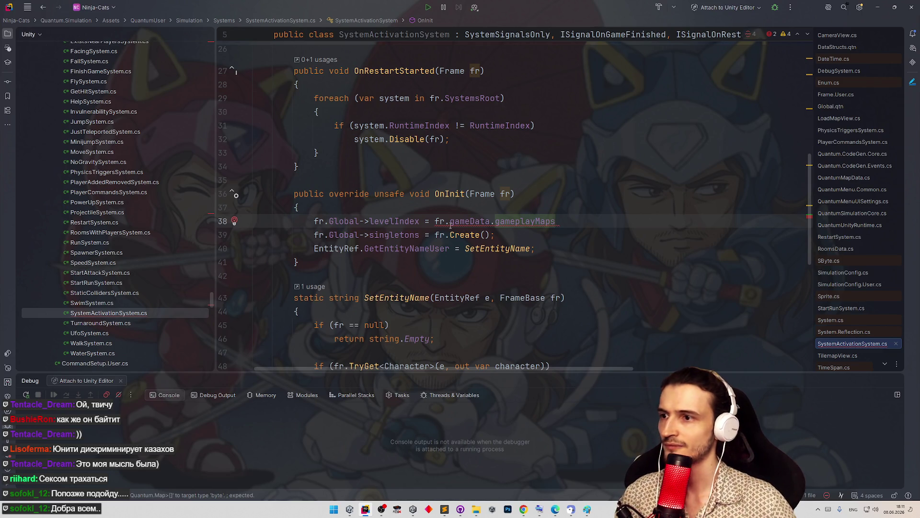
Wrap the gameplayMaps expression in Array.IndexOf, adding the missing System import.
{"action": "left_click", "coordinate": [435, 221]}
{"action": "type", "text": "Arra"}
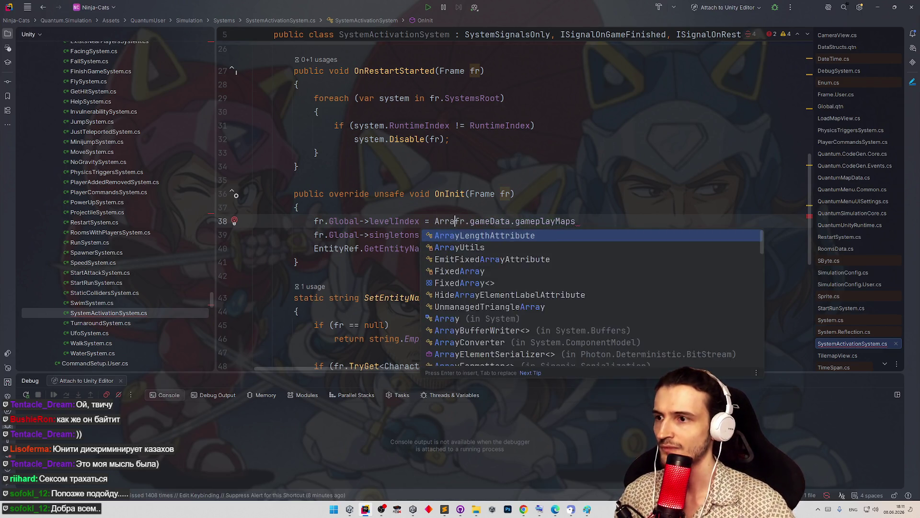
{"action": "key", "text": "Escape"}
{"action": "type", "text": "y.inde"}
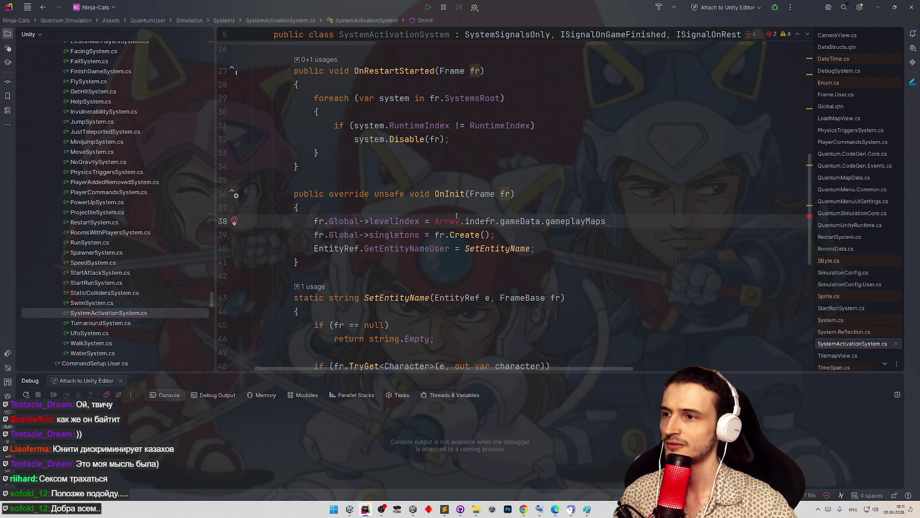
{"action": "key", "text": "alt+Return"}
{"action": "left_click", "coordinate": [486, 221]}
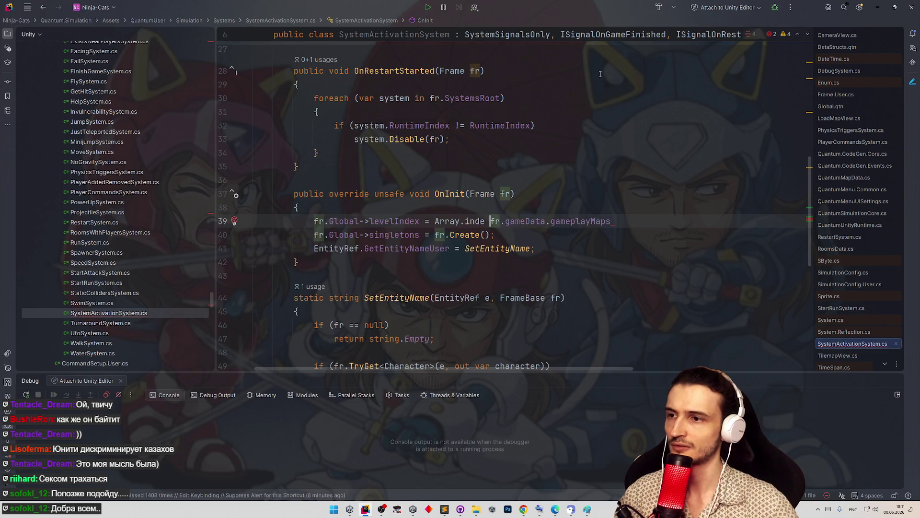
{"action": "key", "text": "Left"}
{"action": "key", "text": "ctrl+space"}
{"action": "key", "text": "Return"}
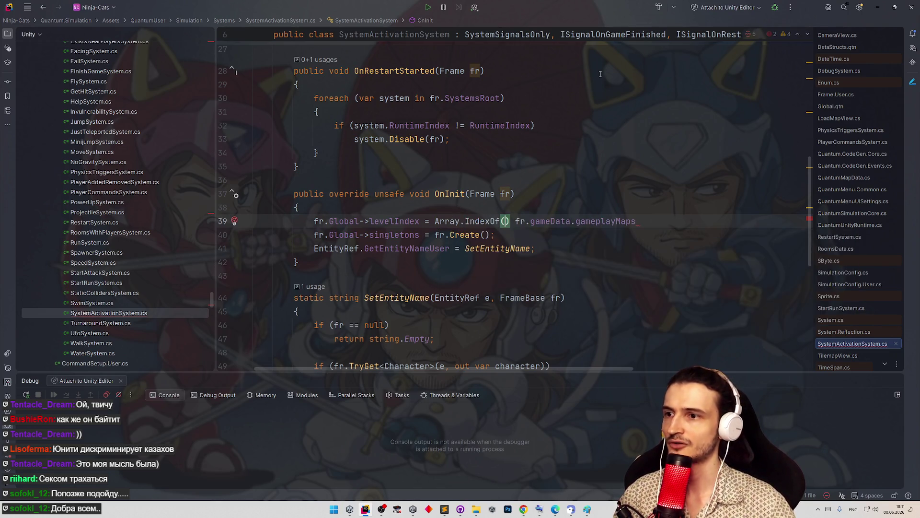
{"action": "left_click_drag", "start_coordinate": [516, 221], "coordinate": [636, 221]}
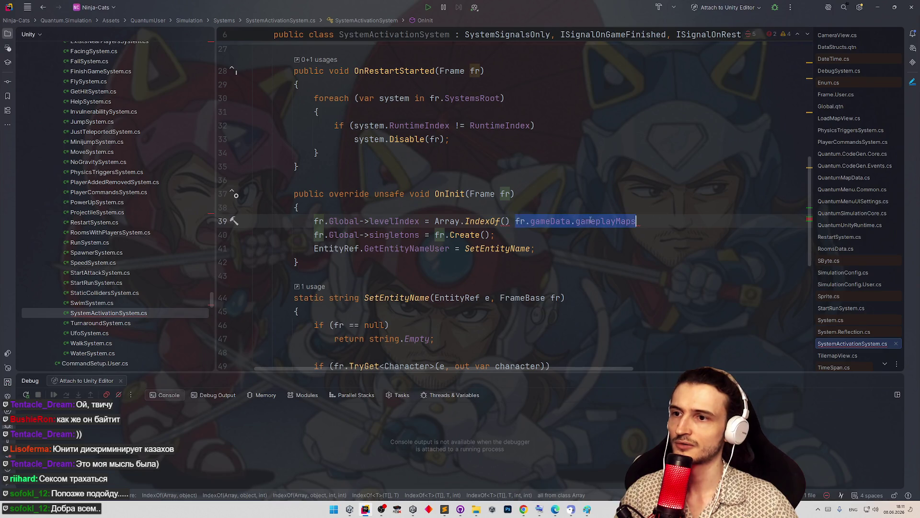
{"action": "key", "text": "ctrl+x"}
{"action": "key", "text": "Left"}
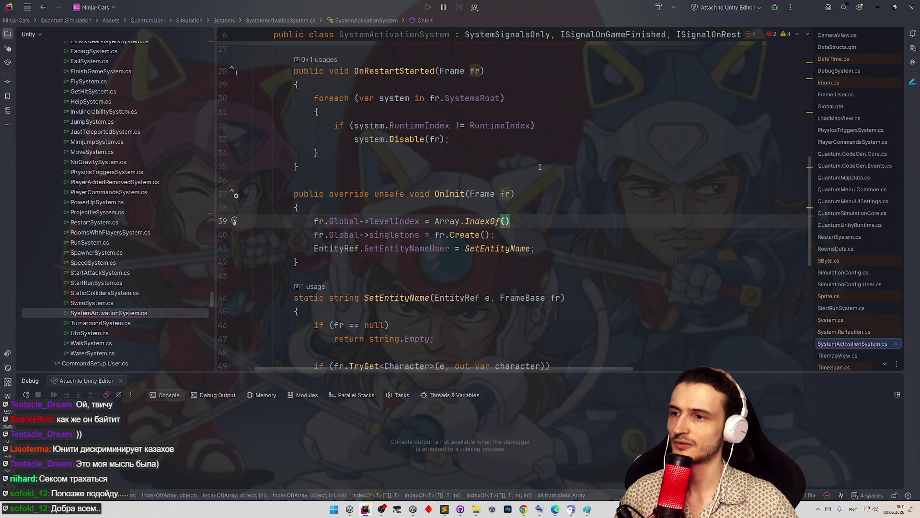
{"action": "key", "text": "ctrl+v"}
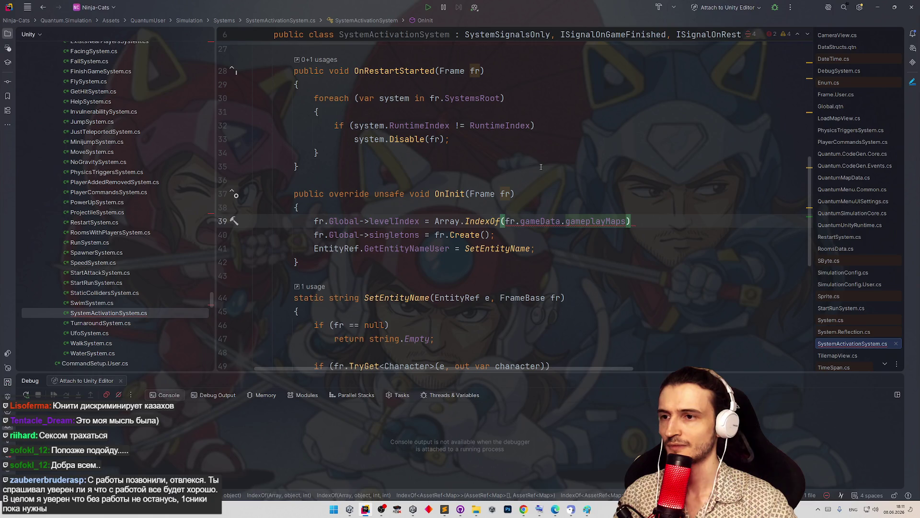
Pass fr.MapAssetRef as IndexOf's second argument and end the statement.
{"action": "type", "text": ", "}
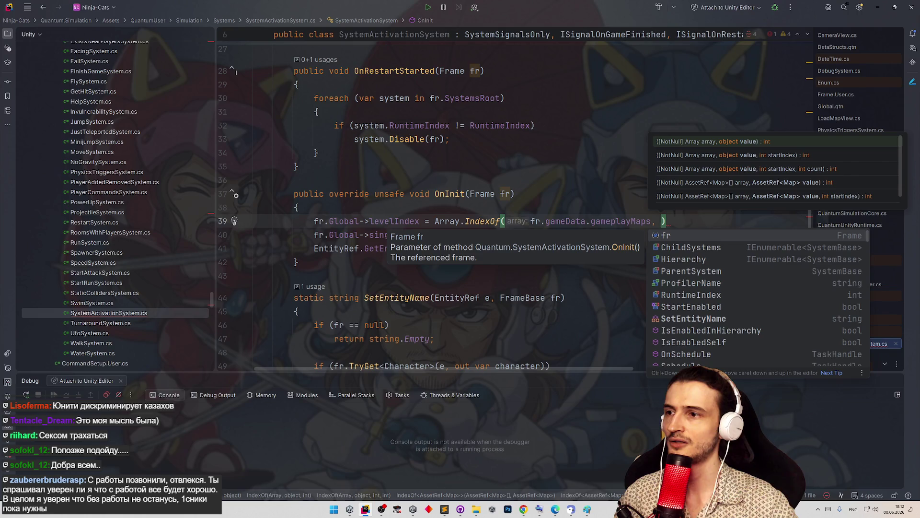
{"action": "type", "text": "fr.gameDa"}
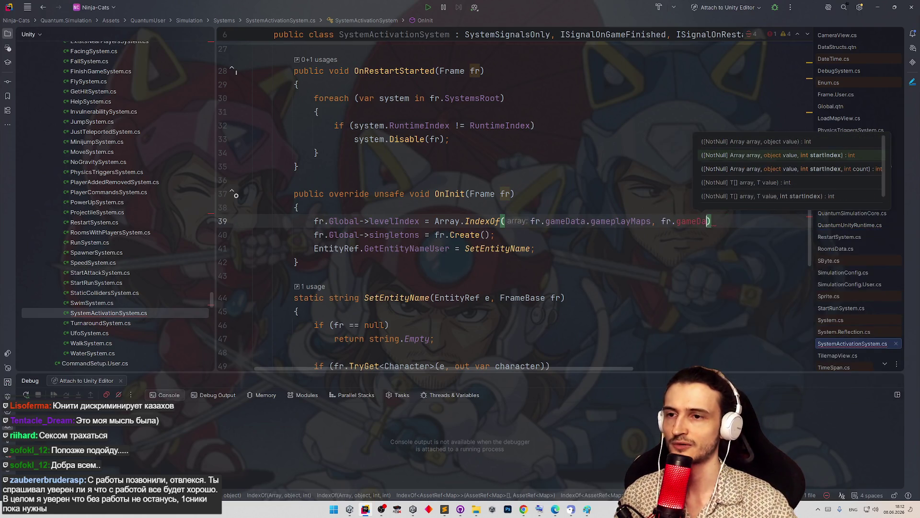
{"action": "key", "text": "BackSpace"}
{"action": "key", "text": "BackSpace"}
{"action": "key", "text": "BackSpace"}
{"action": "type", "text": "m"}
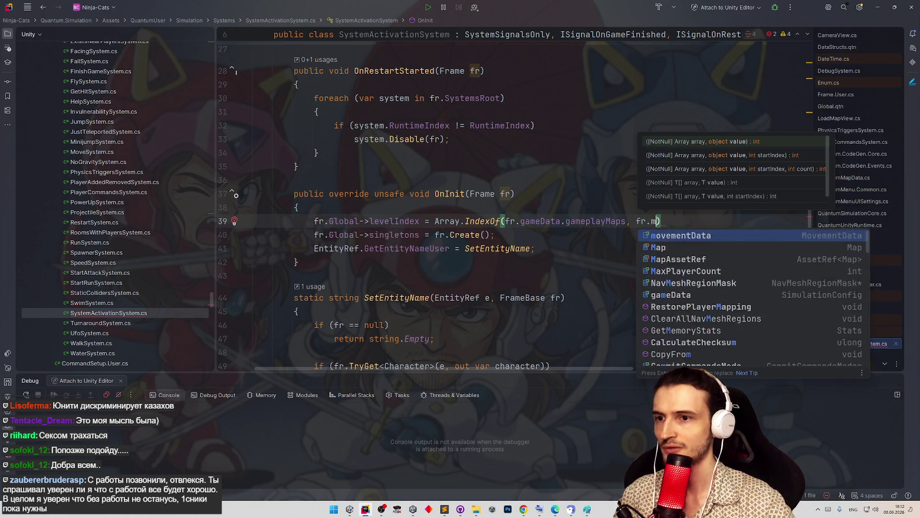
{"action": "type", "text": "ap"}
{"action": "key", "text": "Return"}
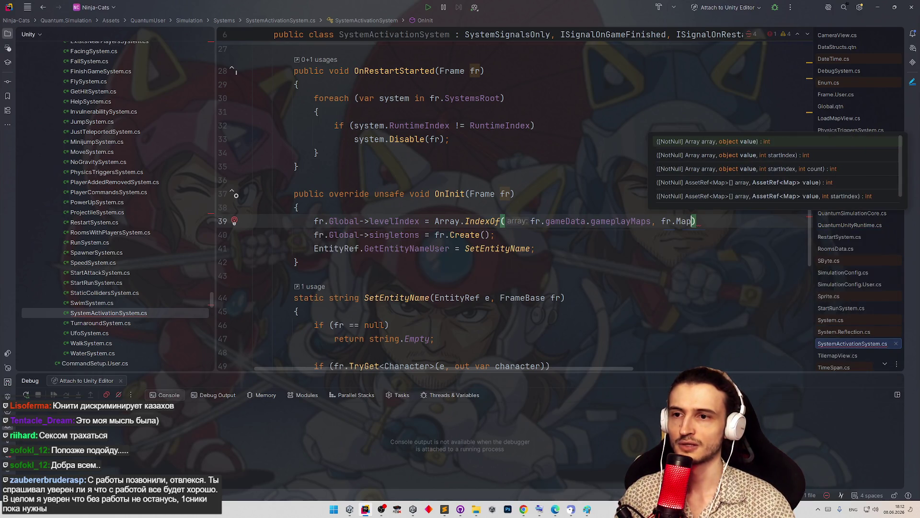
{"action": "key", "text": "End"}
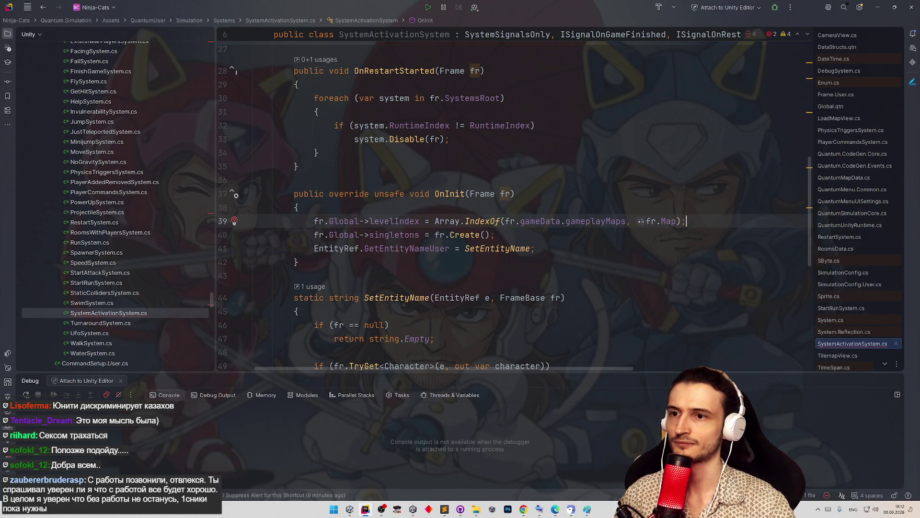
{"action": "type", "text": ";"}
{"action": "key", "text": "Down"}
{"action": "mouse_move", "coordinate": [607, 217]}
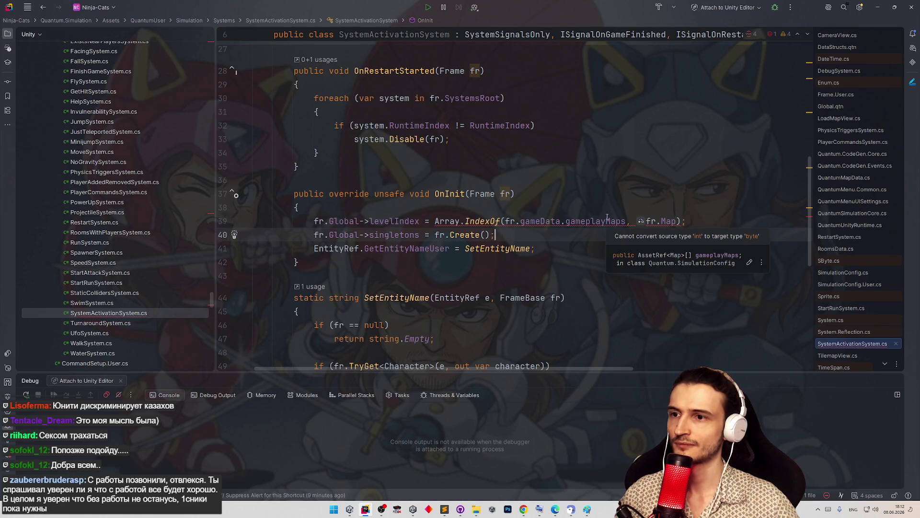
{"action": "left_click", "coordinate": [677, 222]}
{"action": "key", "text": "ctrl+space"}
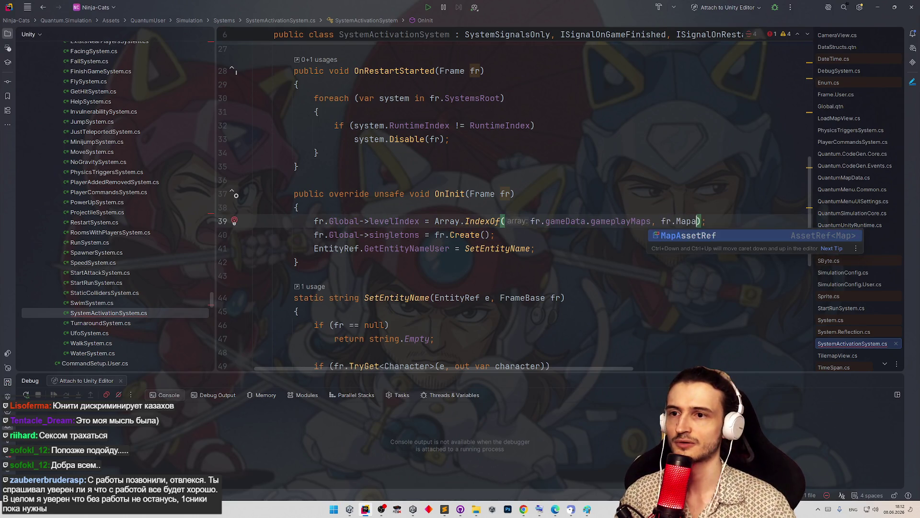
{"action": "key", "text": "Return"}
Fix the type error on line 39 by casting the IndexOf result to (byte).
{"action": "left_click", "coordinate": [577, 153]}
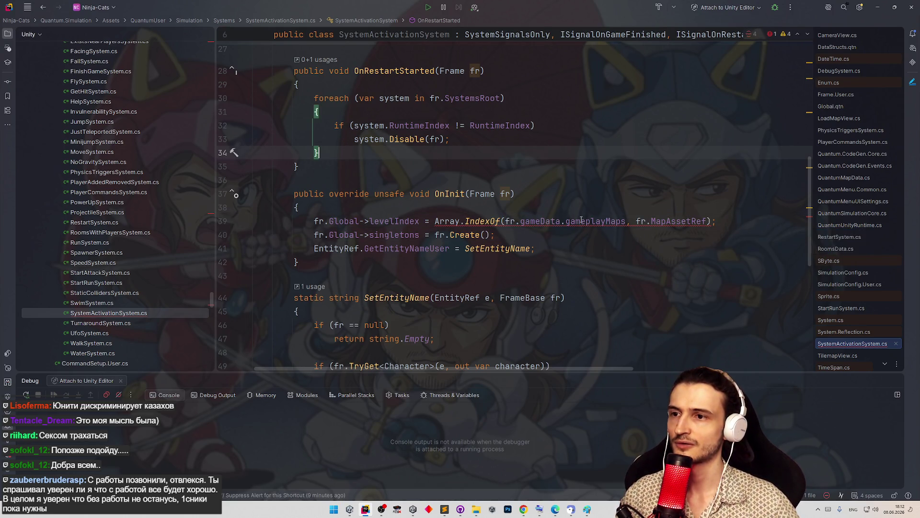
{"action": "mouse_move", "coordinate": [581, 219]}
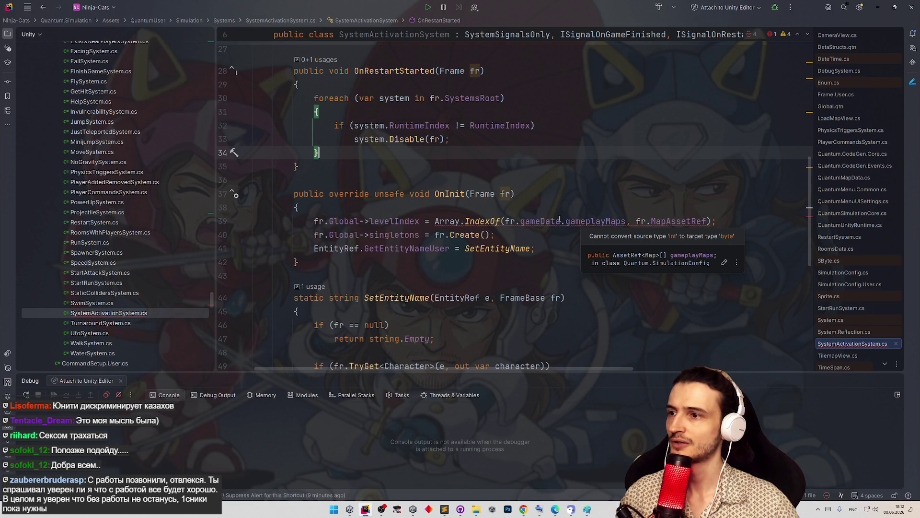
{"action": "key", "text": "F2"}
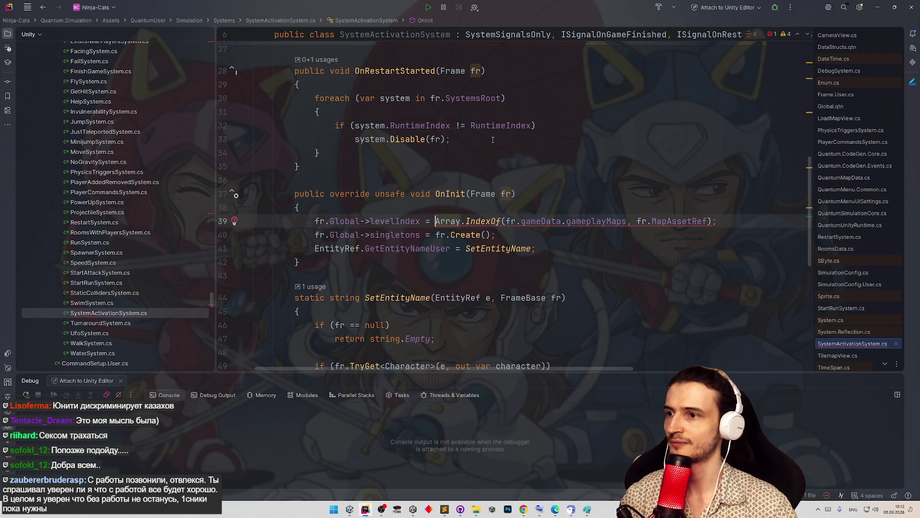
{"action": "type", "text": "(byte"}
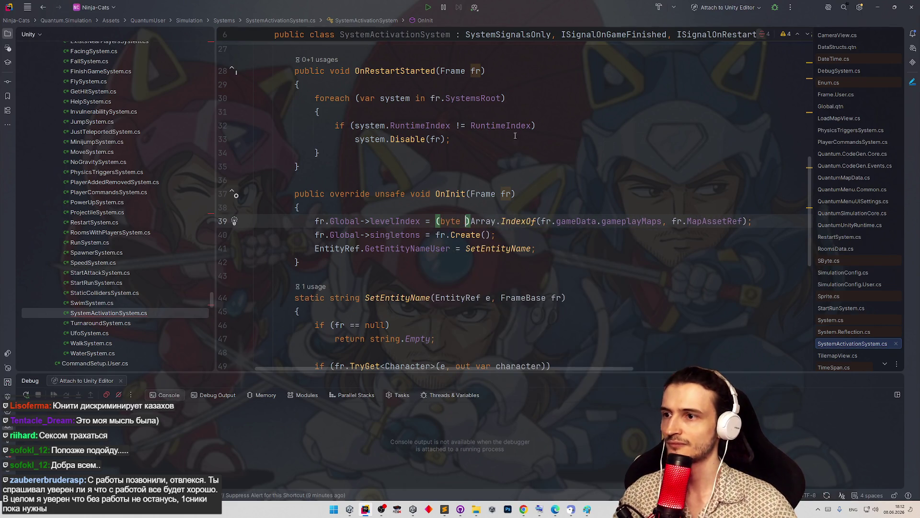
{"action": "key", "text": "BackSpace"}
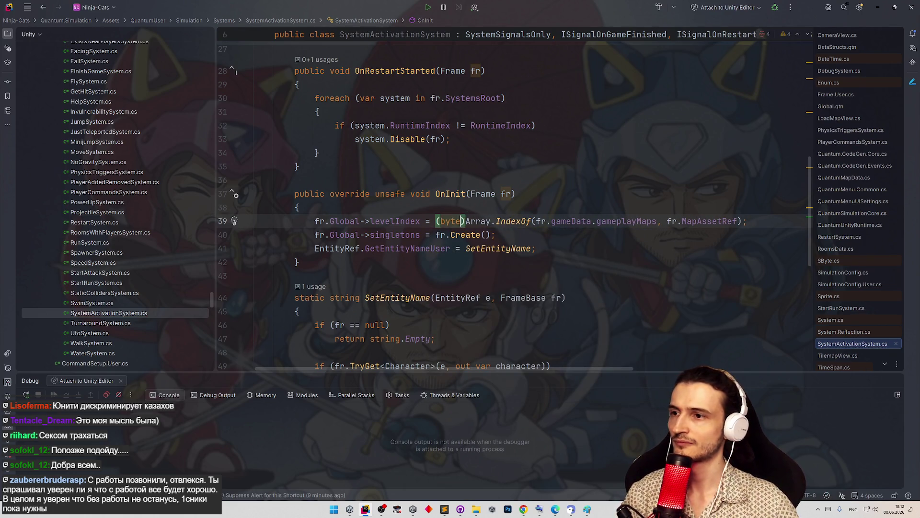
{"action": "key", "text": "Right"}
{"action": "key", "text": "Up"}
{"action": "key", "text": "Up"}
{"action": "key", "text": "End"}
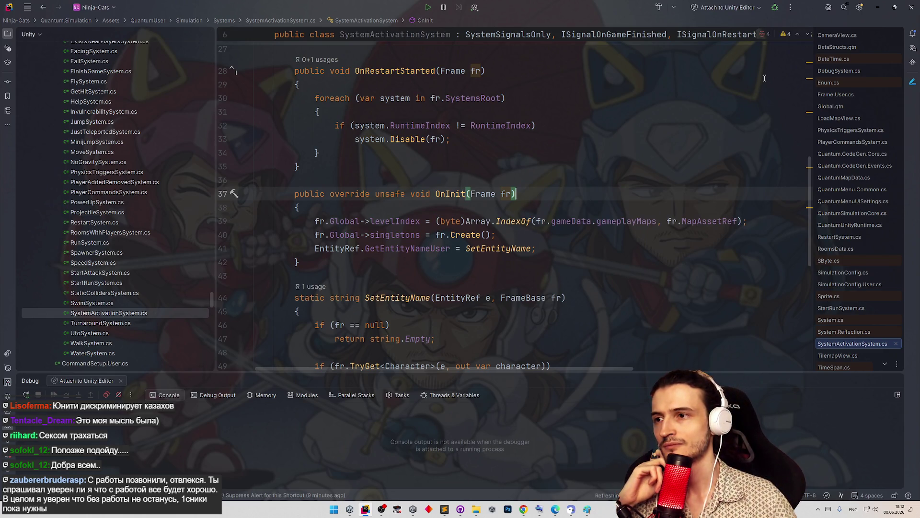
{"action": "left_click", "coordinate": [877, 12]}
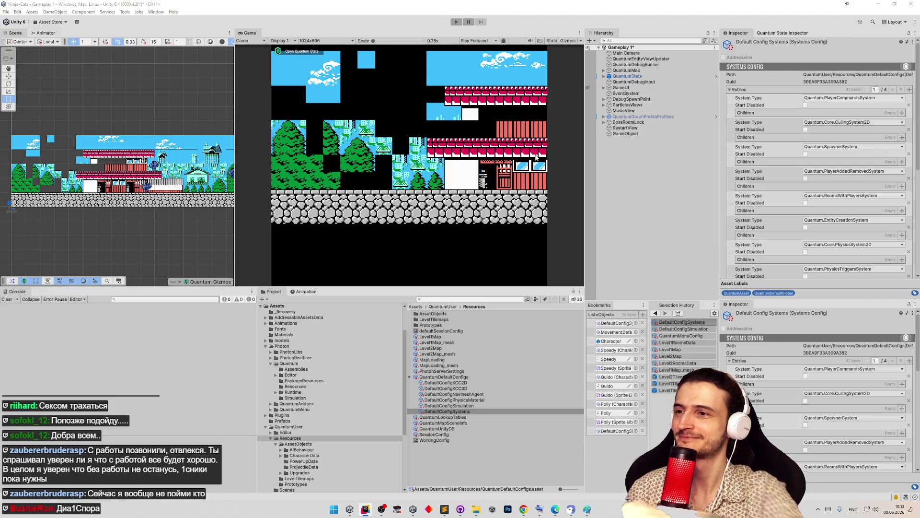
Save the Gameplay 1 scene and run a quick play test.
{"action": "left_click", "coordinate": [494, 103]}
{"action": "key", "text": "ctrl+s"}
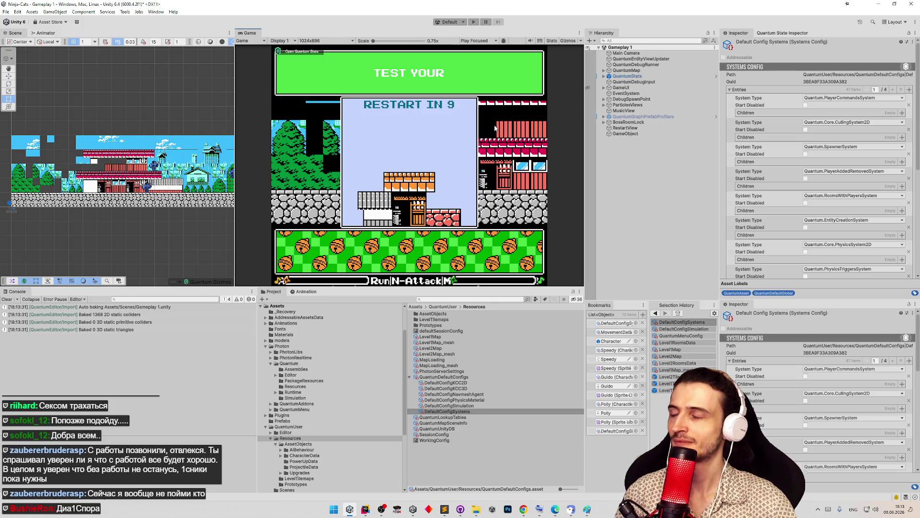
{"action": "key", "text": "ctrl+p"}
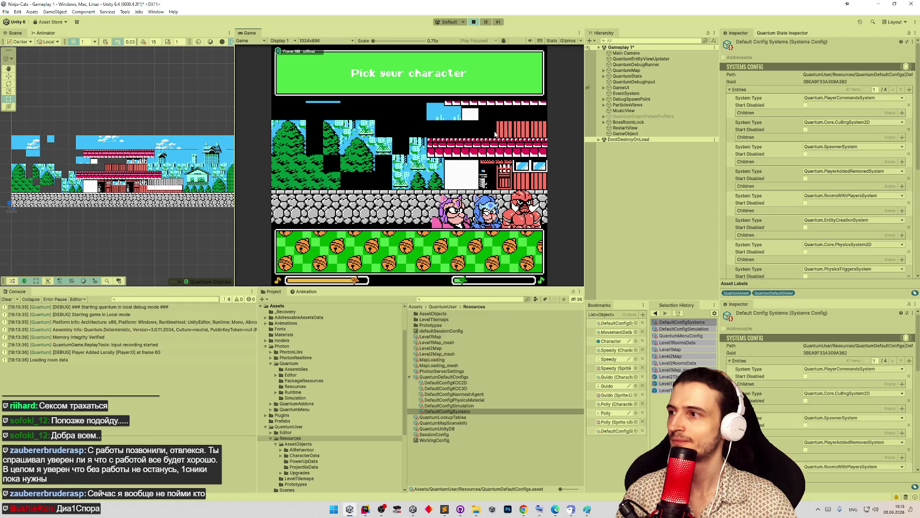
{"action": "key", "text": "ctrl+p"}
Set the QuantumMap object's map asset to Level1Map.
{"action": "left_click", "coordinate": [604, 70]}
{"action": "left_click", "coordinate": [612, 71]}
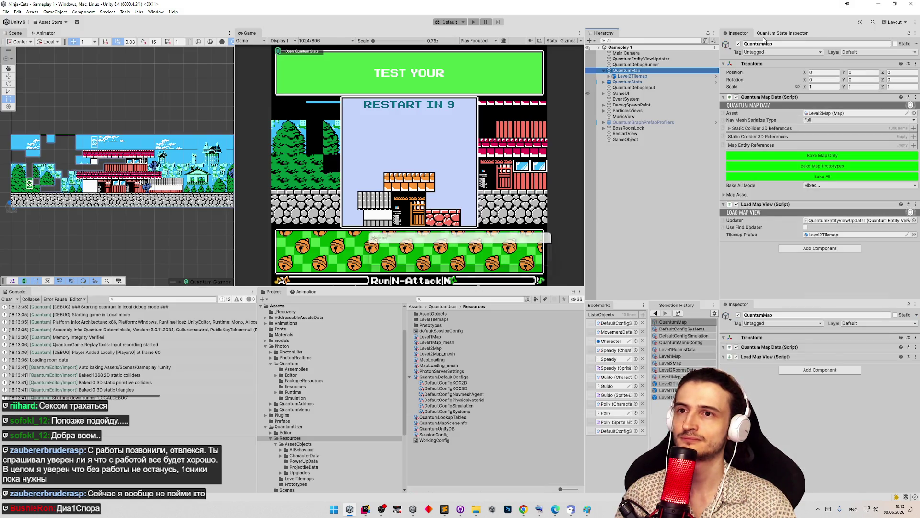
{"action": "left_click", "coordinate": [913, 113]}
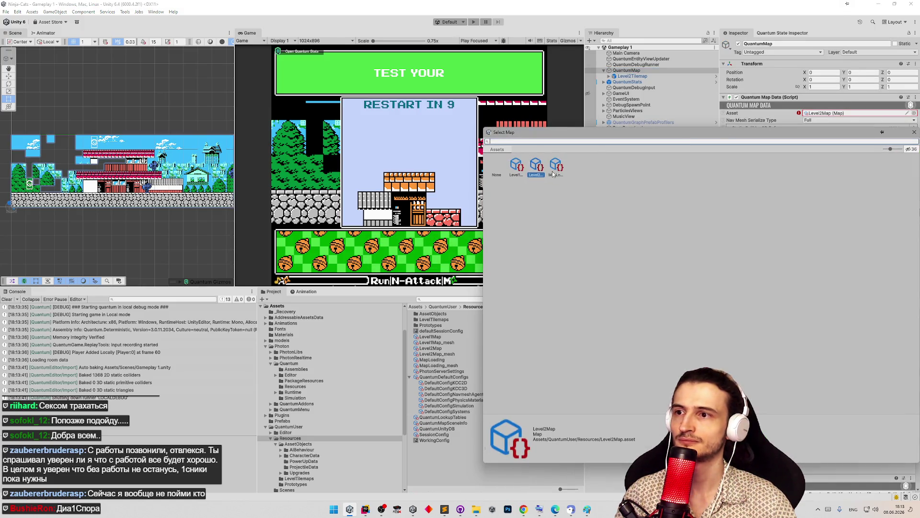
{"action": "double_click", "coordinate": [514, 168]}
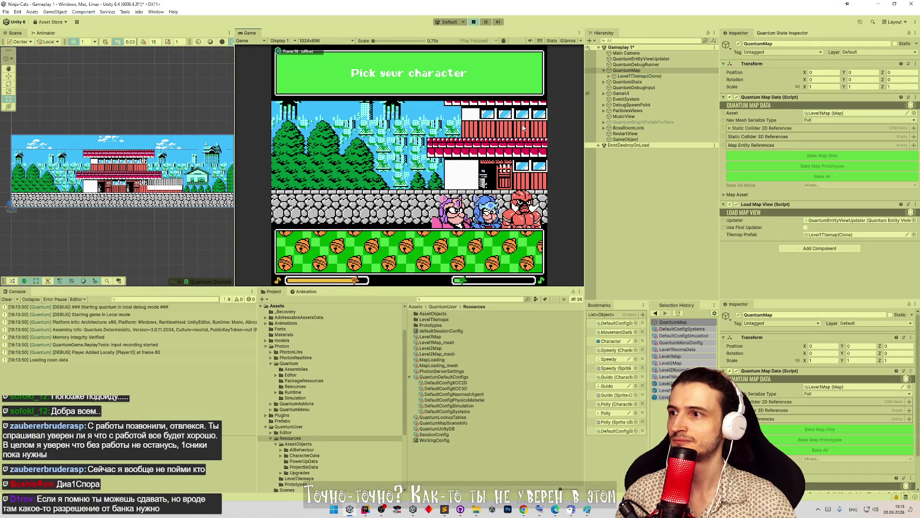
Check LOCALDEBUG Globals in the Quantum State Inspector for levelIndex 0.
{"action": "left_click", "coordinate": [776, 32]}
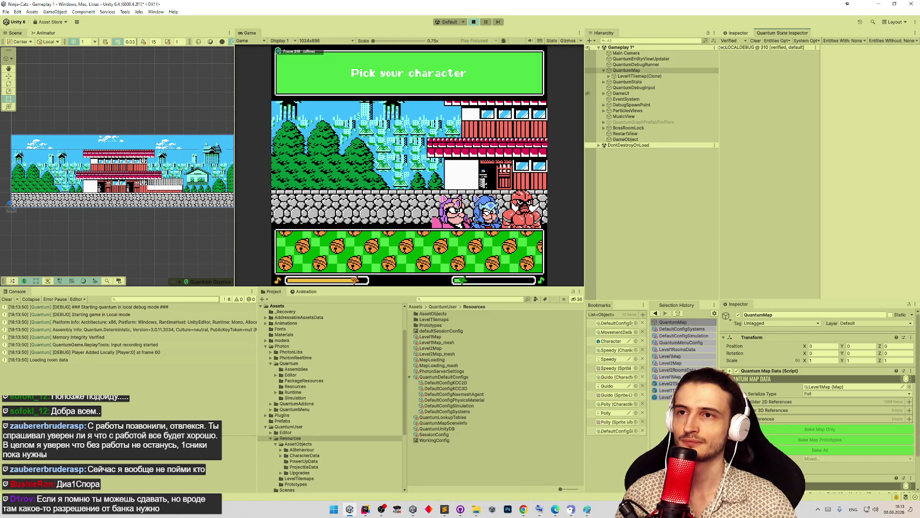
{"action": "left_click", "coordinate": [724, 48]}
{"action": "left_click", "coordinate": [736, 53]}
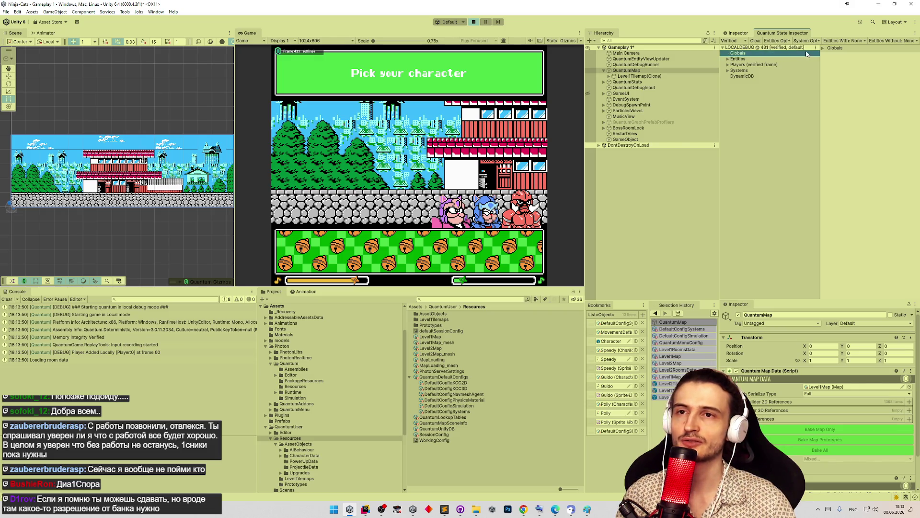
{"action": "left_click", "coordinate": [823, 47]}
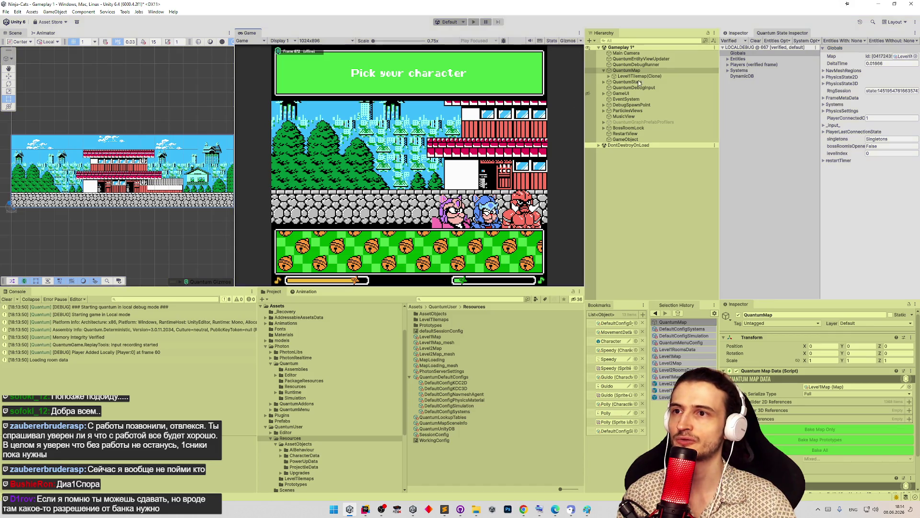
{"action": "left_click", "coordinate": [737, 32]}
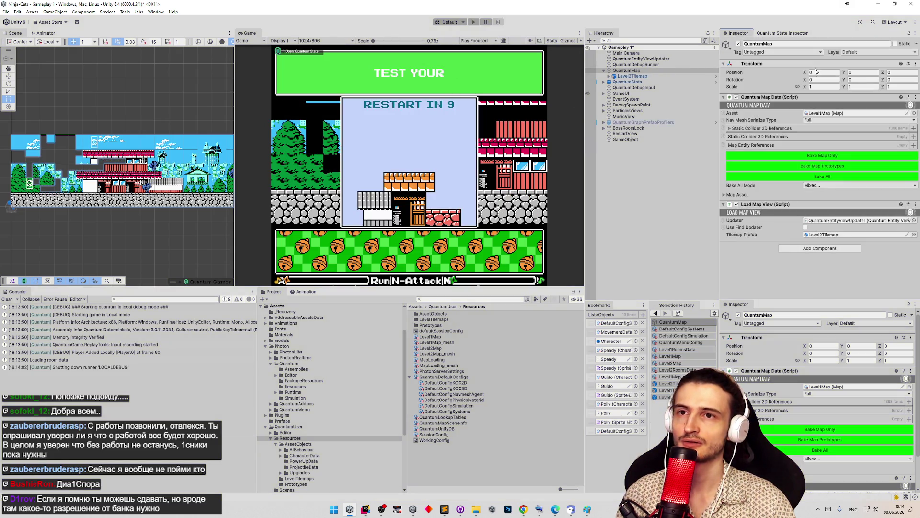
Set the QuantumMap asset to Level2Map, save the Gameplay 1 scene, and start a play test.
{"action": "left_click", "coordinate": [914, 113]}
{"action": "double_click", "coordinate": [538, 168]}
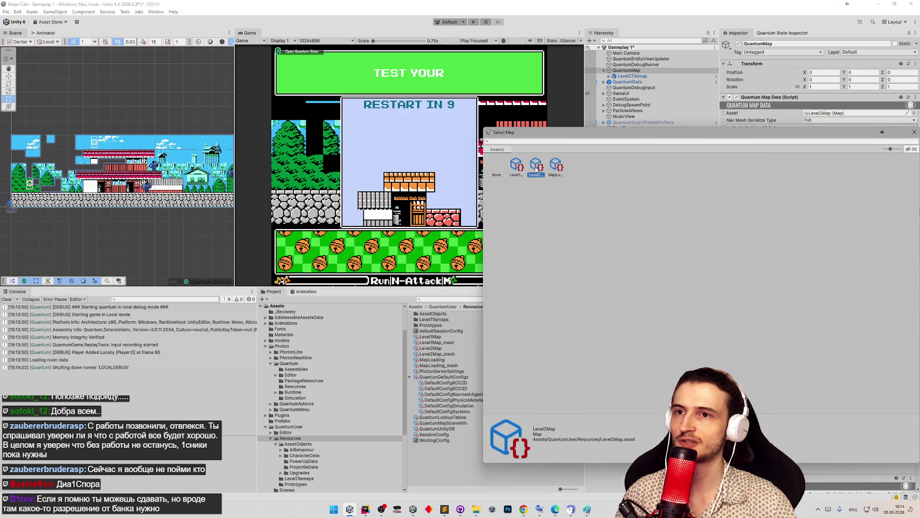
{"action": "key", "text": "ctrl+s"}
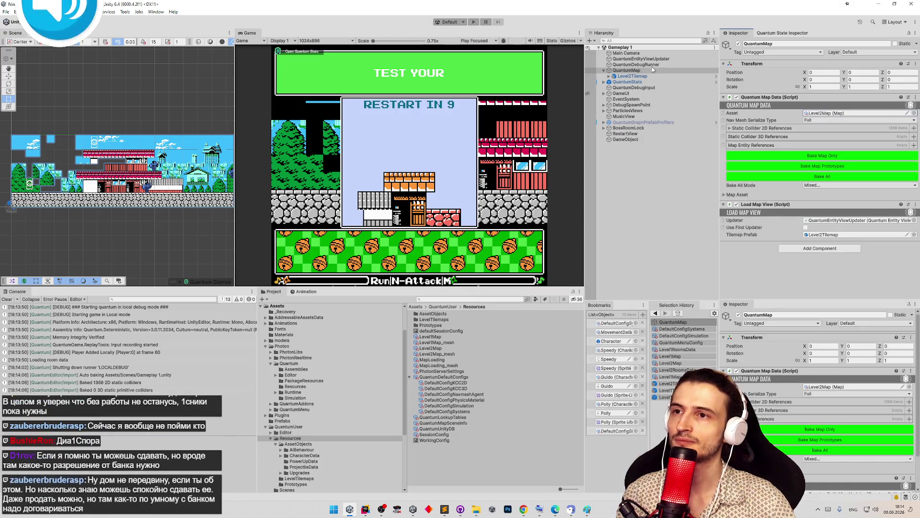
{"action": "left_click", "coordinate": [652, 66]}
{"action": "key", "text": "ctrl+p"}
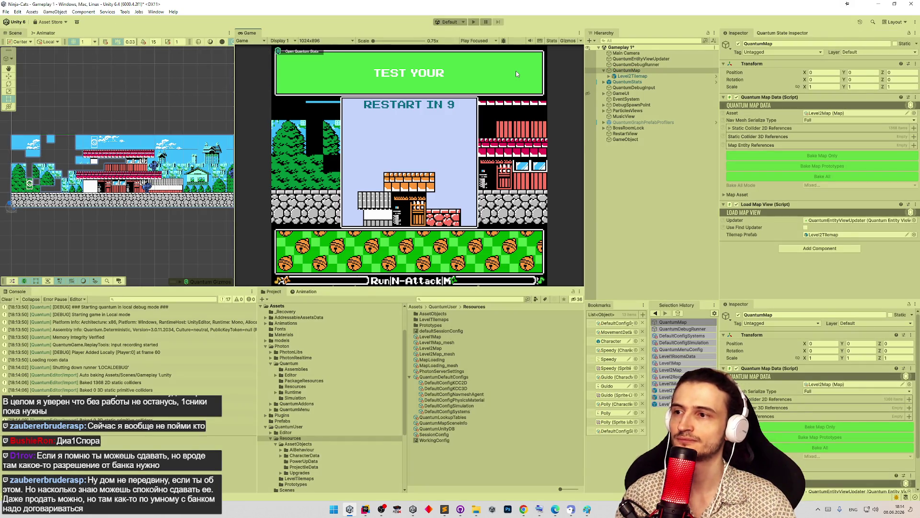
Show the Globals, including levelIndex, and the entities in the Quantum State Inspector.
{"action": "left_click", "coordinate": [782, 33]}
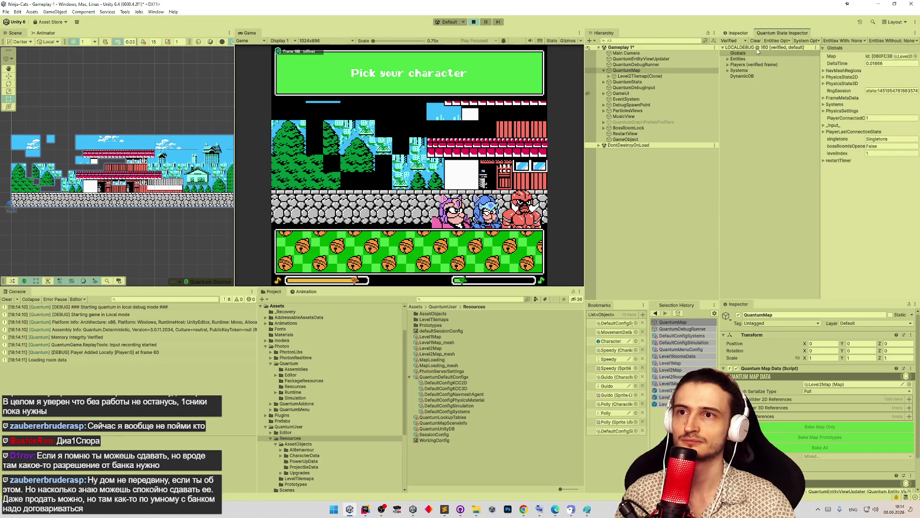
{"action": "left_click", "coordinate": [740, 52]}
{"action": "left_click", "coordinate": [736, 59]}
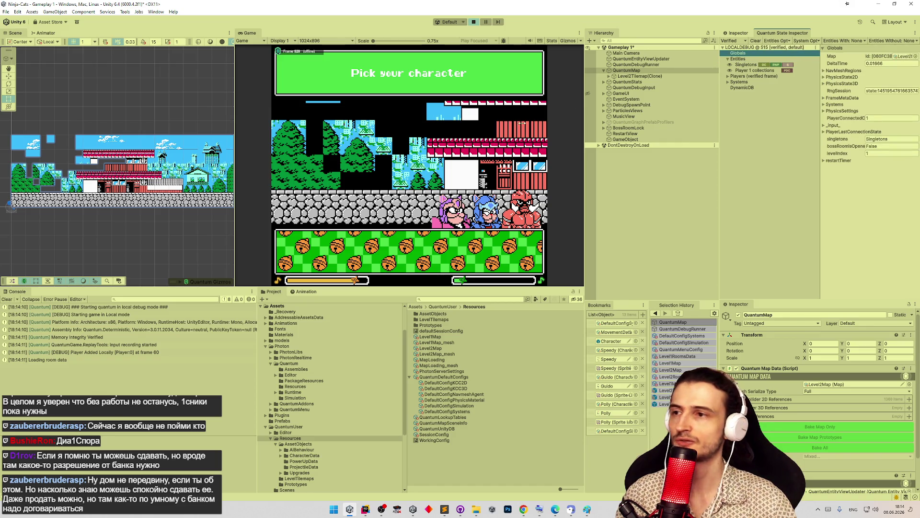
Pick a character and take the Health upgrade in the Game view to start playing.
{"action": "left_click", "coordinate": [500, 232]}
{"action": "left_click", "coordinate": [501, 232]}
{"action": "left_click", "coordinate": [501, 232]}
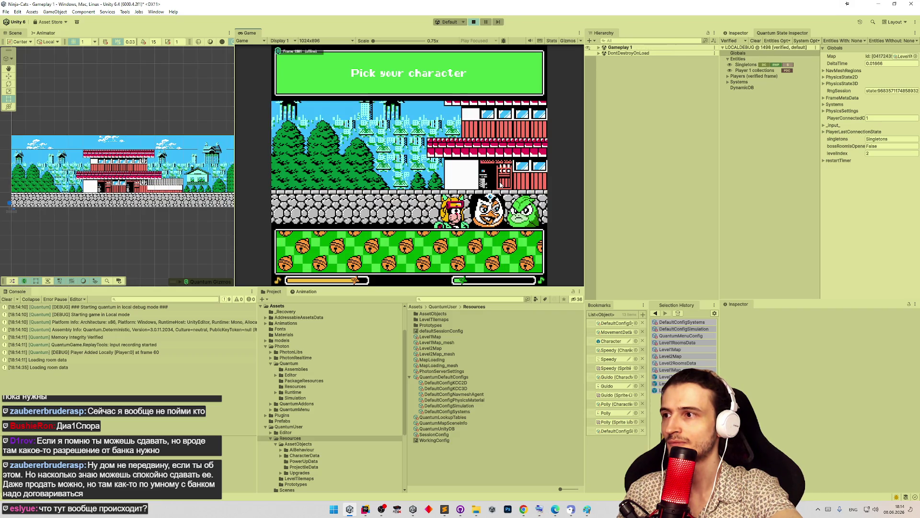
{"action": "left_click", "coordinate": [489, 211]}
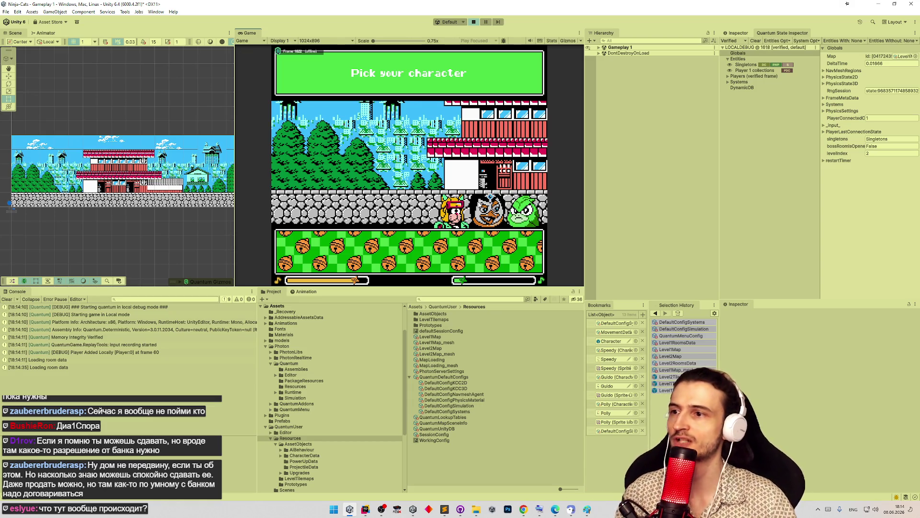
{"action": "left_click", "coordinate": [521, 252]}
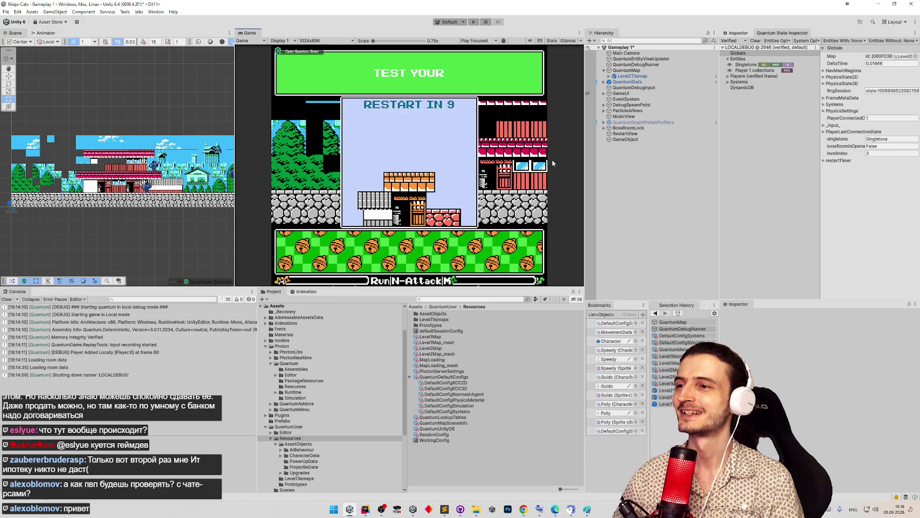
Save the Gameplay 1 scene once levelIndex reads 3.
{"action": "key", "text": "ctrl+s"}
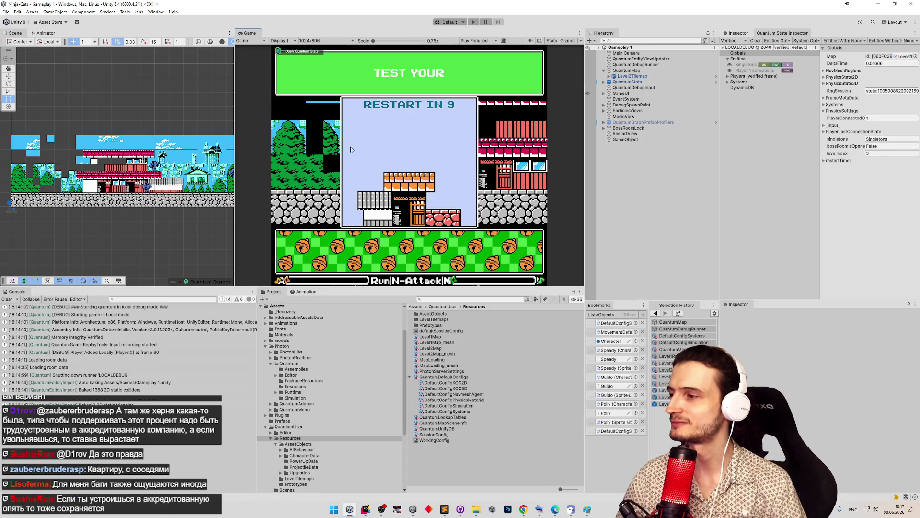
Clear all messages from the Unity console.
{"action": "left_click", "coordinate": [7, 299]}
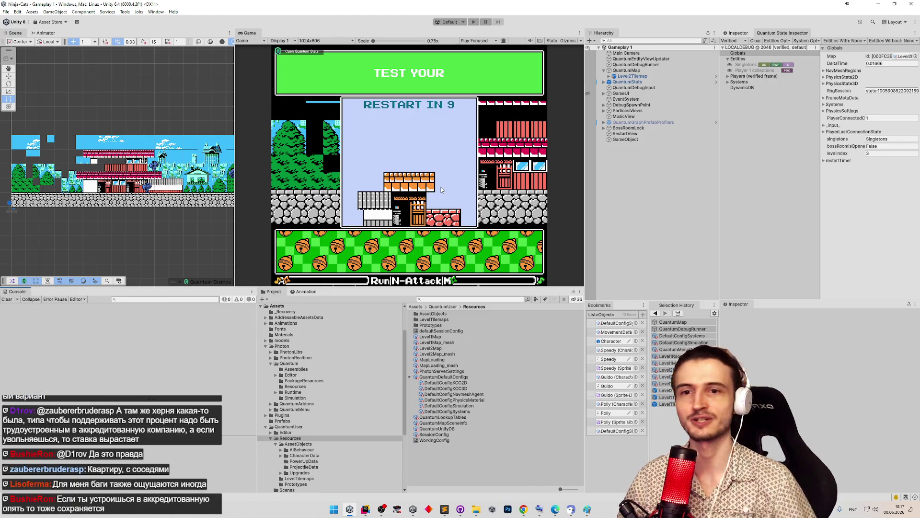
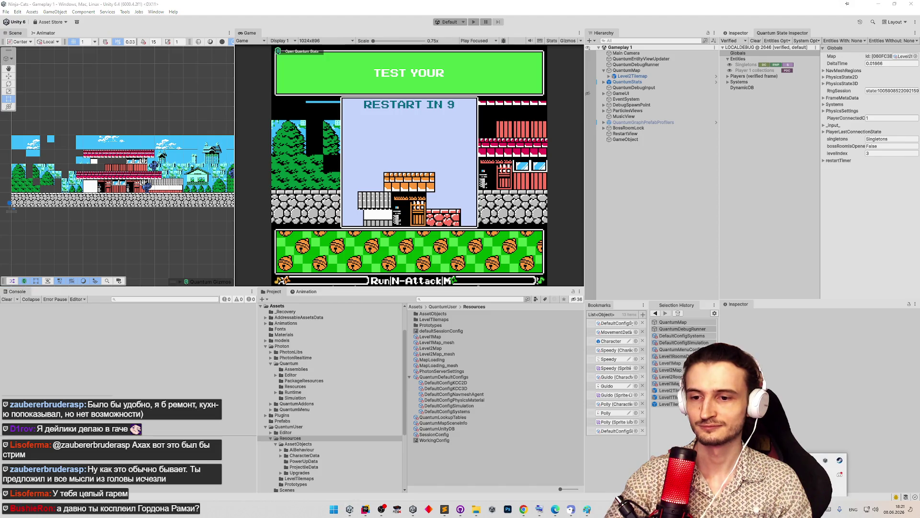
Switch from the Unity editor to the Discord window.
{"action": "key", "text": "alt+Tab"}
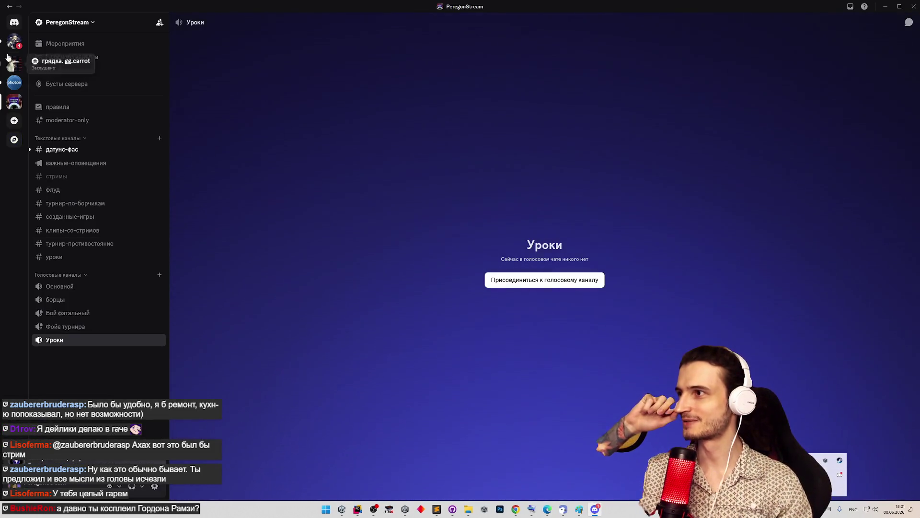
Go from direct messages back to the PeregonStream server and show its member list (Участники).
{"action": "left_click", "coordinate": [14, 24]}
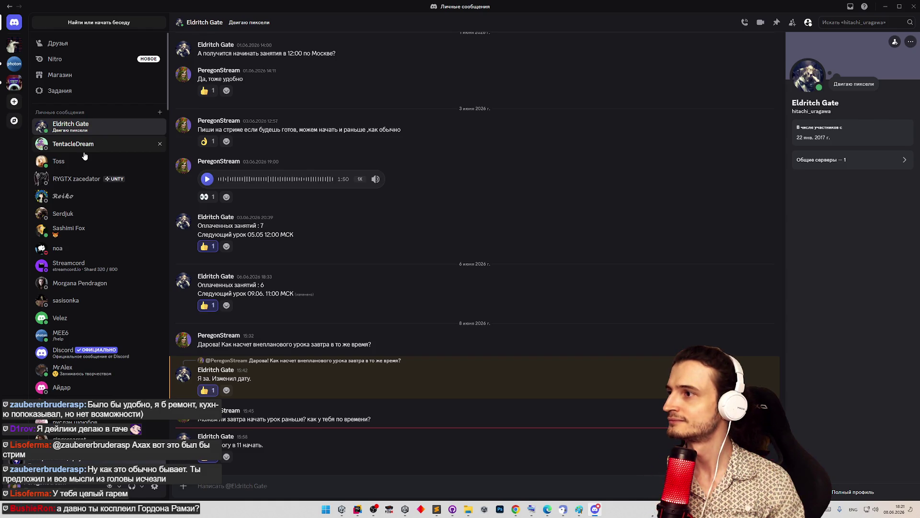
{"action": "left_click", "coordinate": [19, 83]}
{"action": "left_click", "coordinate": [57, 86]}
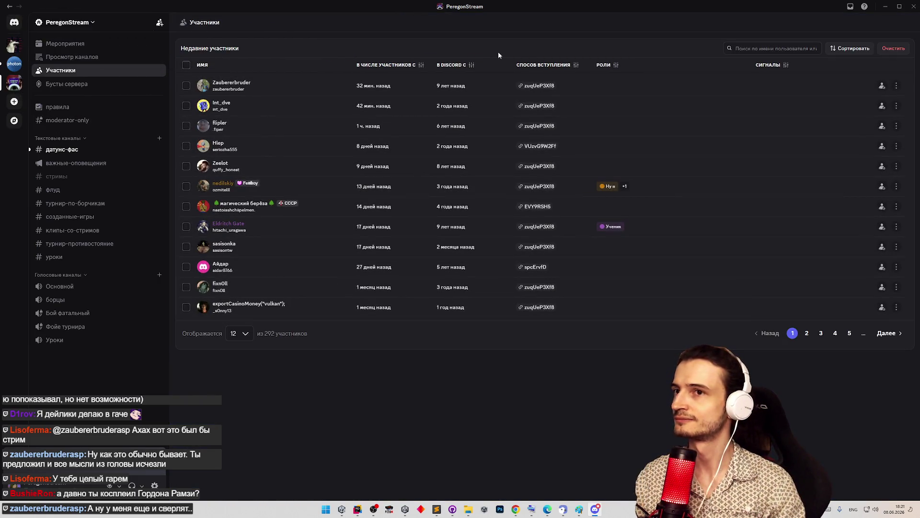
Search the server members for 'omsko', fixing the accidental Russian-layout input.
{"action": "left_click", "coordinate": [744, 48]}
{"action": "key", "text": "alt+shift"}
{"action": "type", "text": "щьы"}
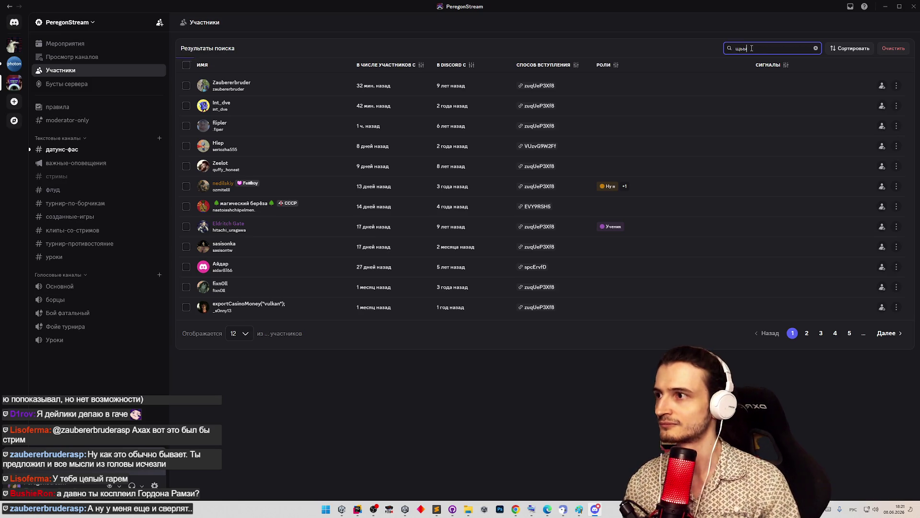
{"action": "key", "text": "alt+shift"}
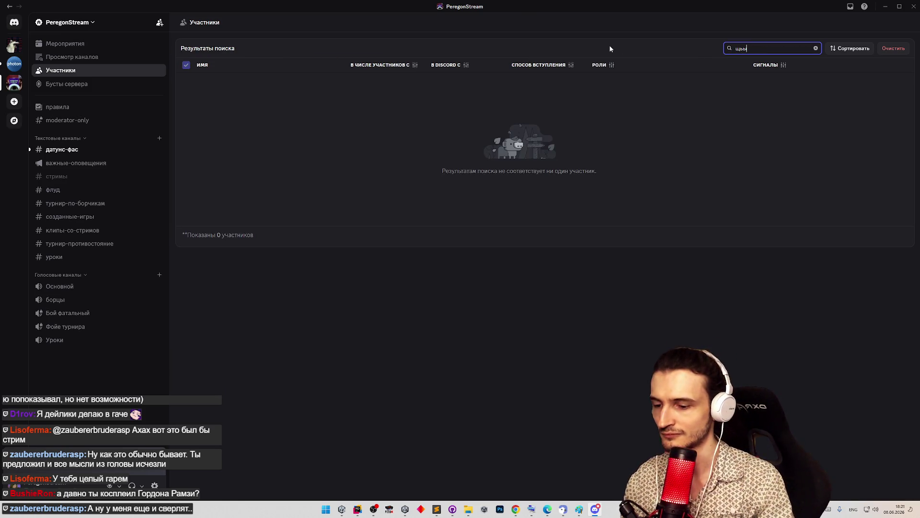
{"action": "key", "text": "BackSpace"}
{"action": "key", "text": "BackSpace"}
{"action": "key", "text": "BackSpace"}
{"action": "type", "text": "oms"}
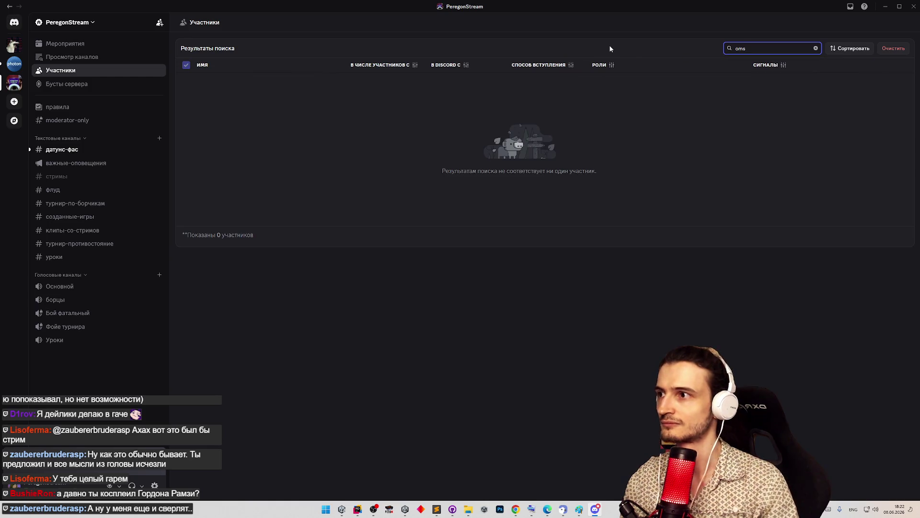
{"action": "type", "text": "ko"}
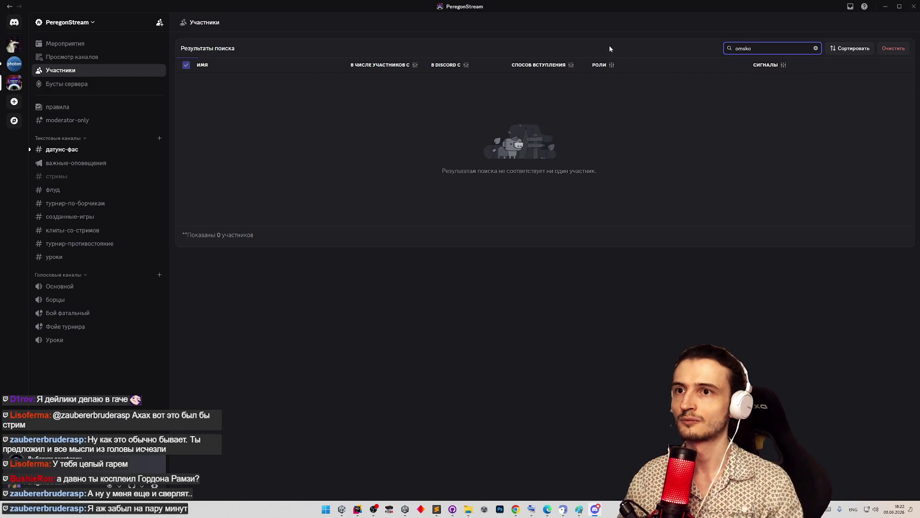
Search the direct-message quick switcher for 'oms'.
{"action": "left_click", "coordinate": [17, 27]}
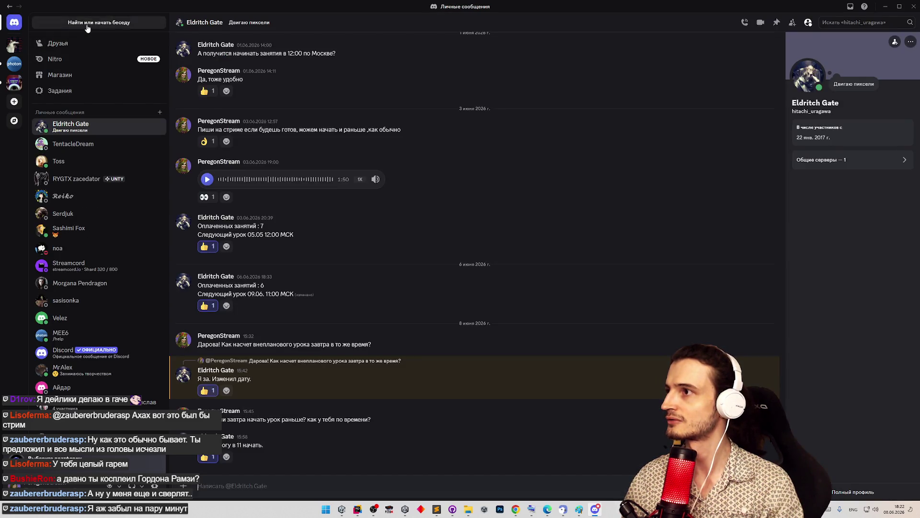
{"action": "left_click", "coordinate": [95, 24]}
{"action": "type", "text": "omsko"}
{"action": "key", "text": "BackSpace"}
{"action": "key", "text": "BackSpace"}
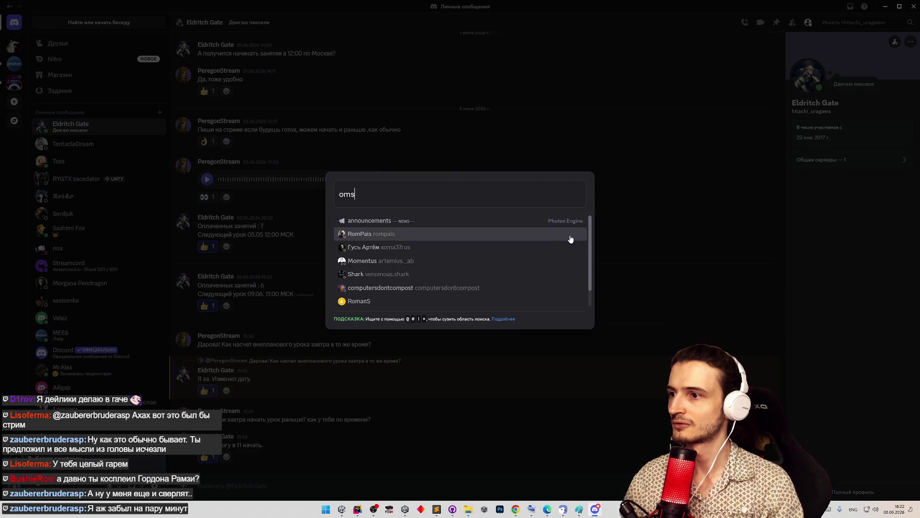
{"action": "scroll", "coordinate": [593, 276], "scroll_direction": "down", "scroll_amount": 1}
{"action": "scroll", "coordinate": [593, 276], "scroll_direction": "up", "scroll_amount": 1}
Replace the search with 'komm' and open the conversation with the matching user.
{"action": "key", "text": "ctrl+a"}
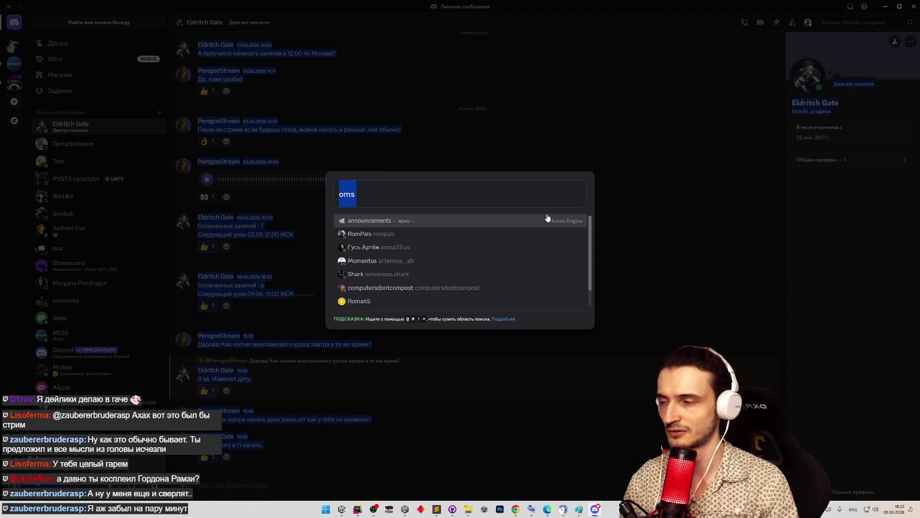
{"action": "left_click", "coordinate": [374, 210]}
{"action": "key", "text": "ctrl+a"}
{"action": "type", "text": "l"}
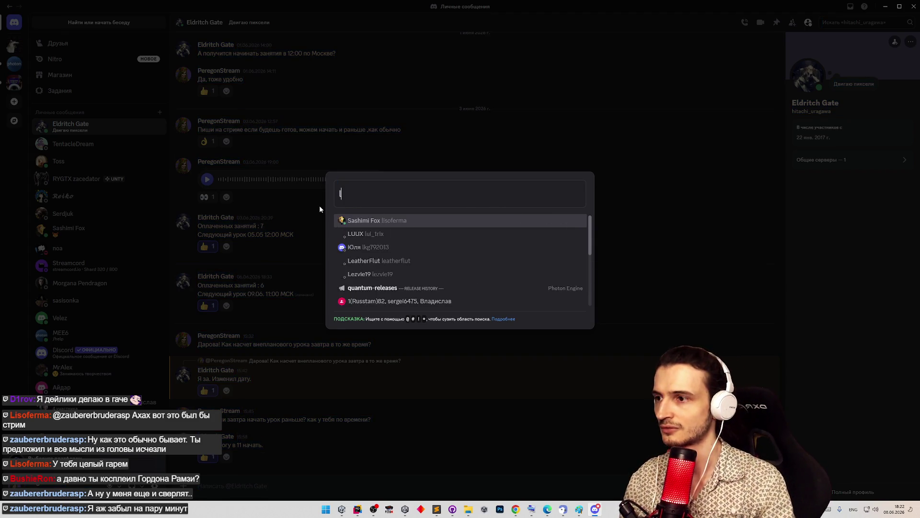
{"action": "key", "text": "BackSpace"}
{"action": "type", "text": "komm"}
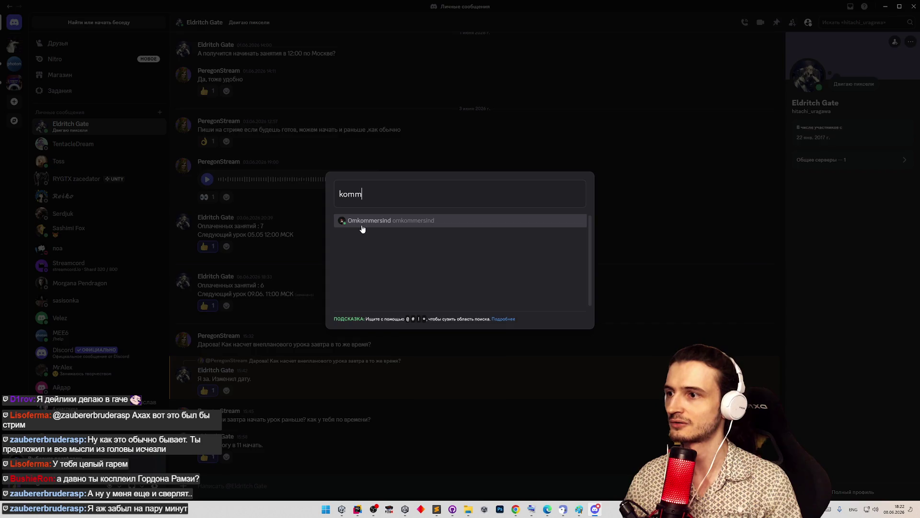
{"action": "left_click", "coordinate": [362, 228]}
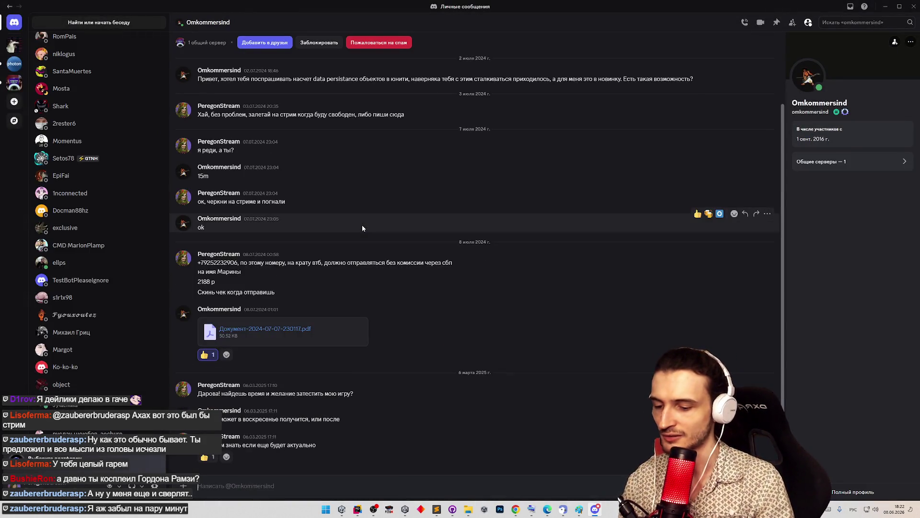
Send 'Уточнил, завтра в 13-14 по мск могу начать денди, придешь?', then return to PeregonStream.
{"action": "type", "text": "Уточ"}
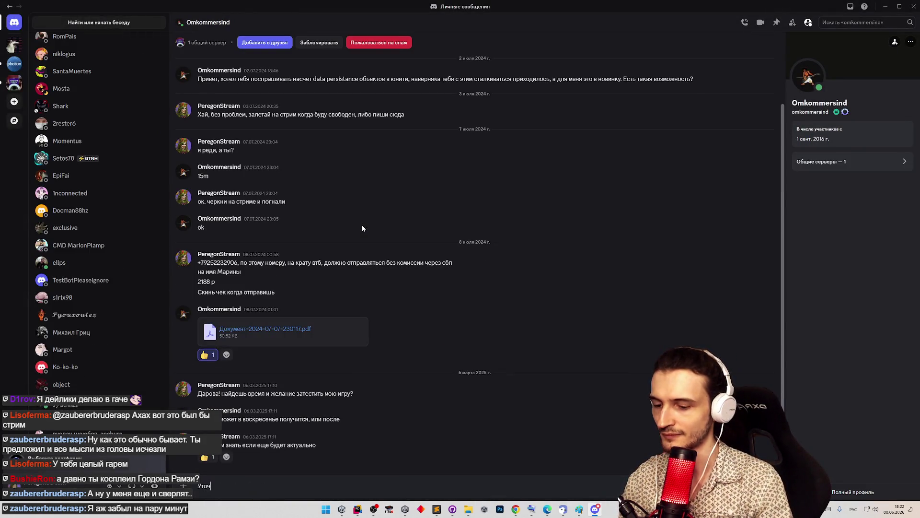
{"action": "type", "text": "нил, завтра в "}
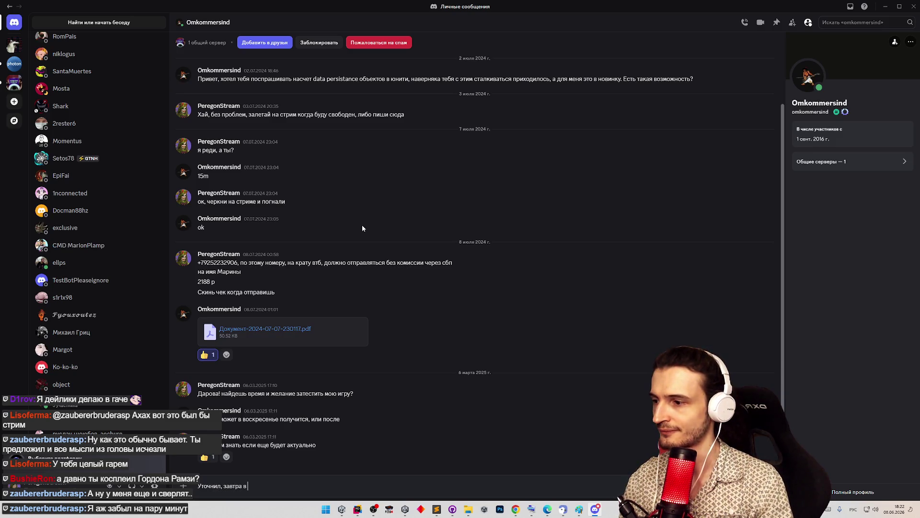
{"action": "type", "text": "13-14"}
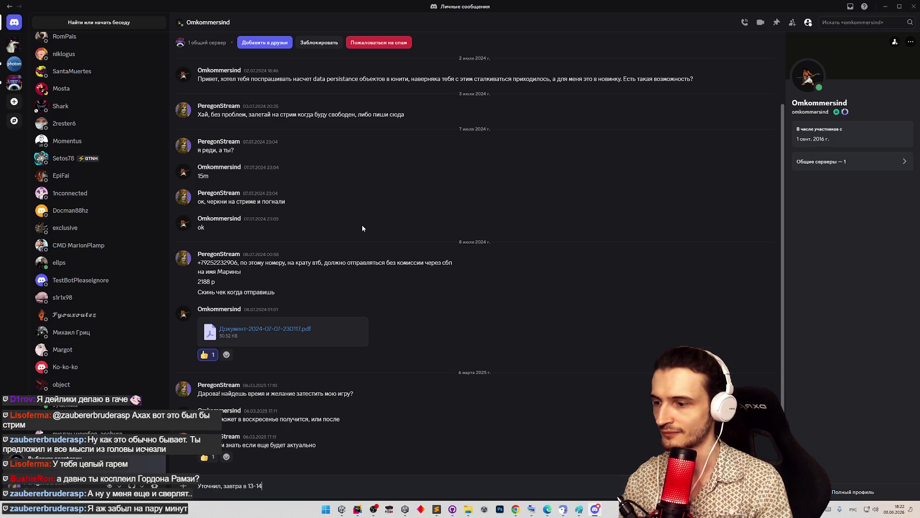
{"action": "type", "text": " по мск могу "}
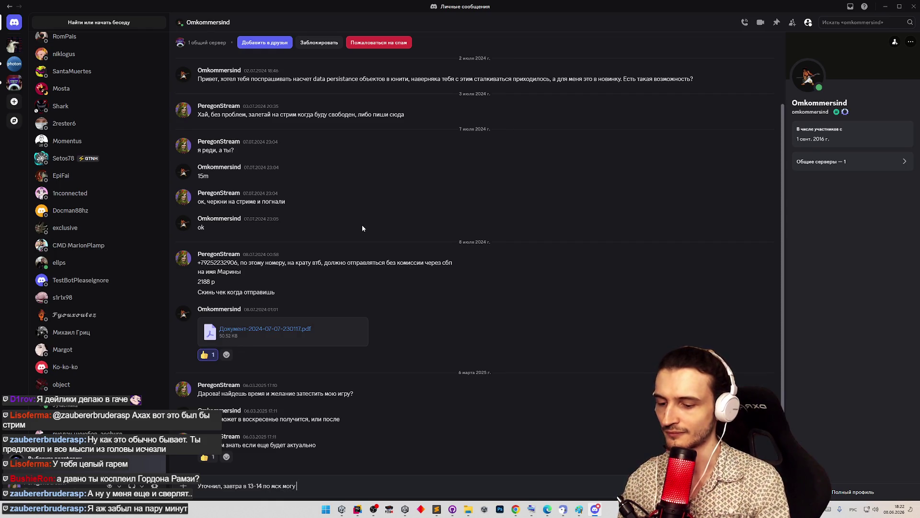
{"action": "type", "text": "начать денди,"}
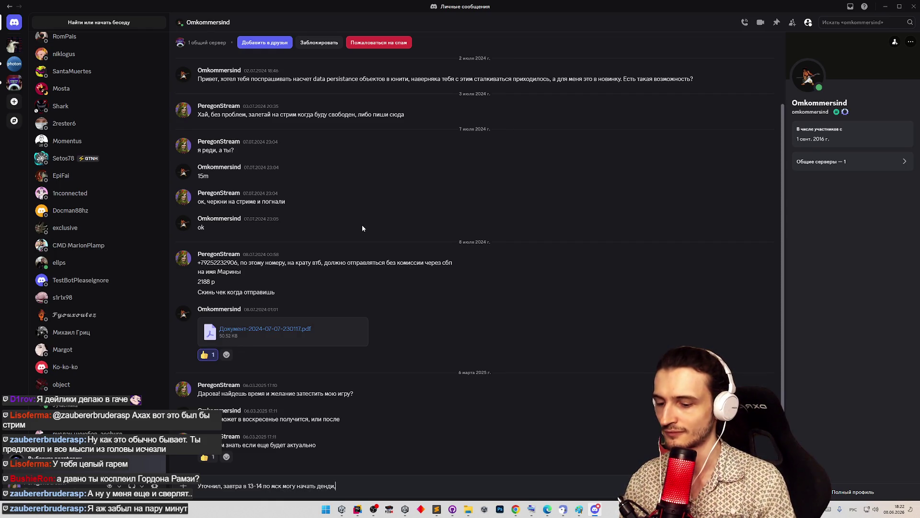
{"action": "type", "text": " придешь?"}
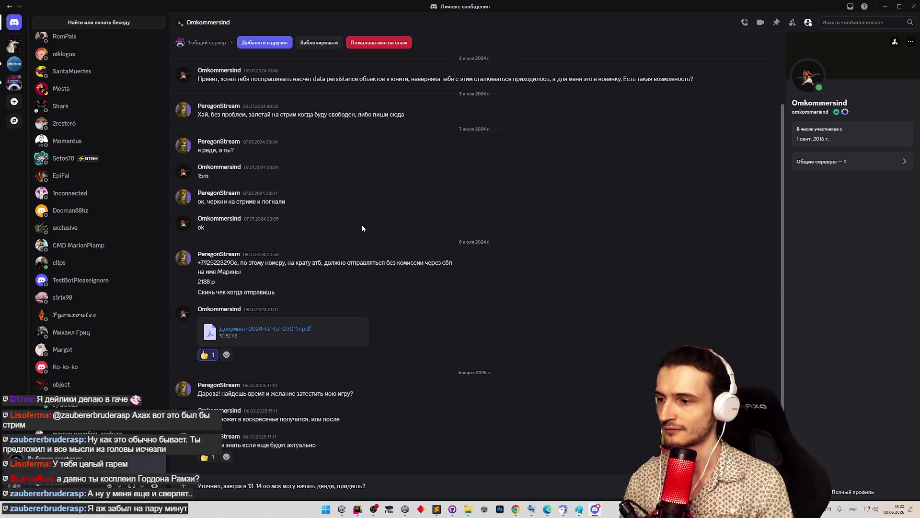
{"action": "key", "text": "Return"}
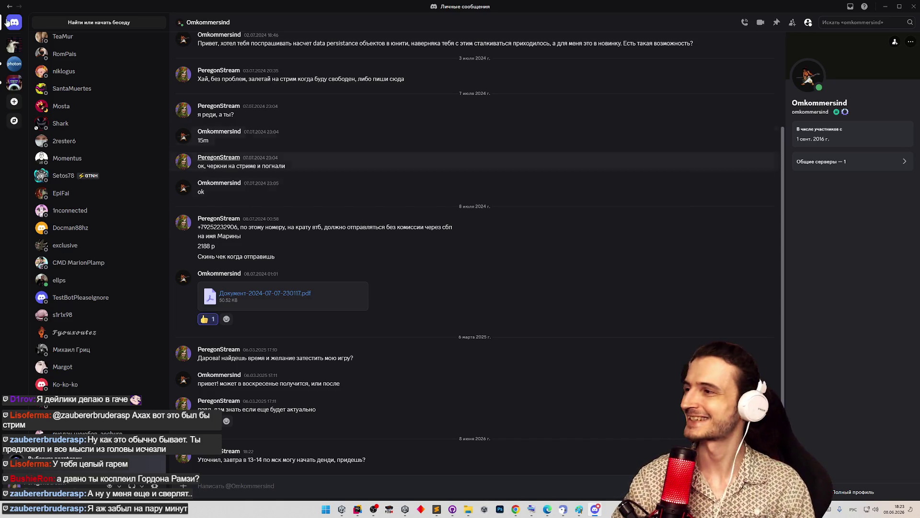
{"action": "left_click", "coordinate": [10, 82]}
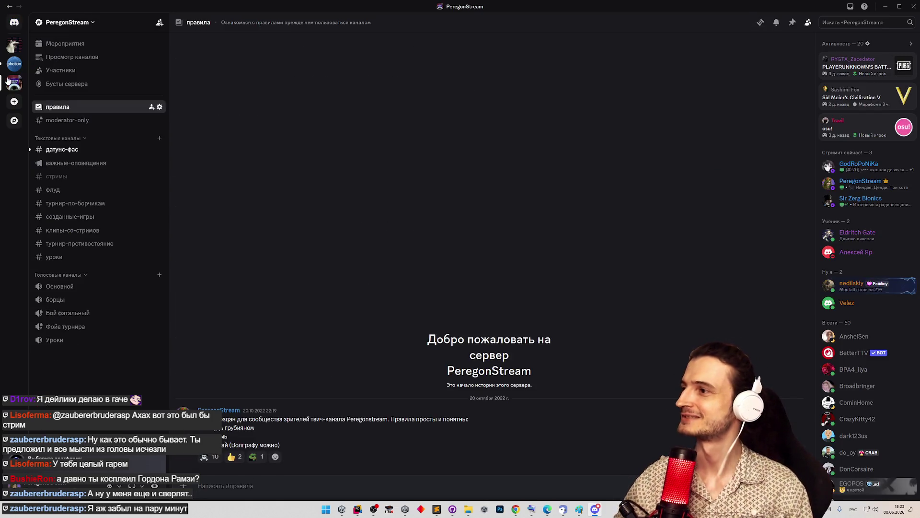
Open the датунс-фас channel and scroll through its new-member welcome messages.
{"action": "left_click", "coordinate": [61, 149]}
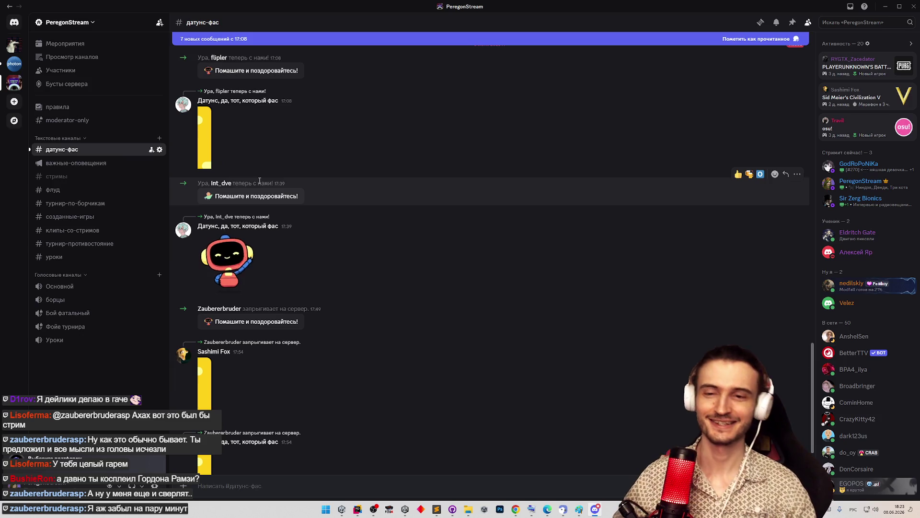
{"action": "scroll", "coordinate": [393, 225], "scroll_direction": "down", "scroll_amount": 2}
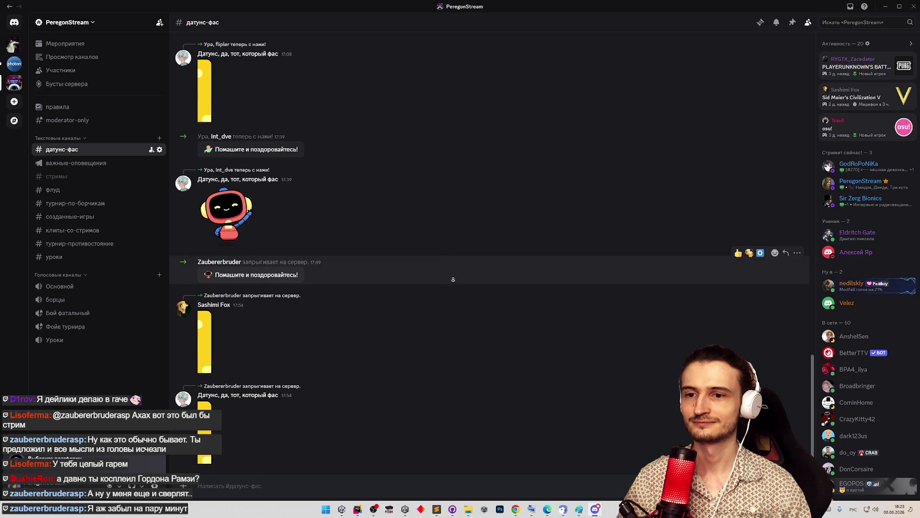
{"action": "middle_click", "coordinate": [455, 282]}
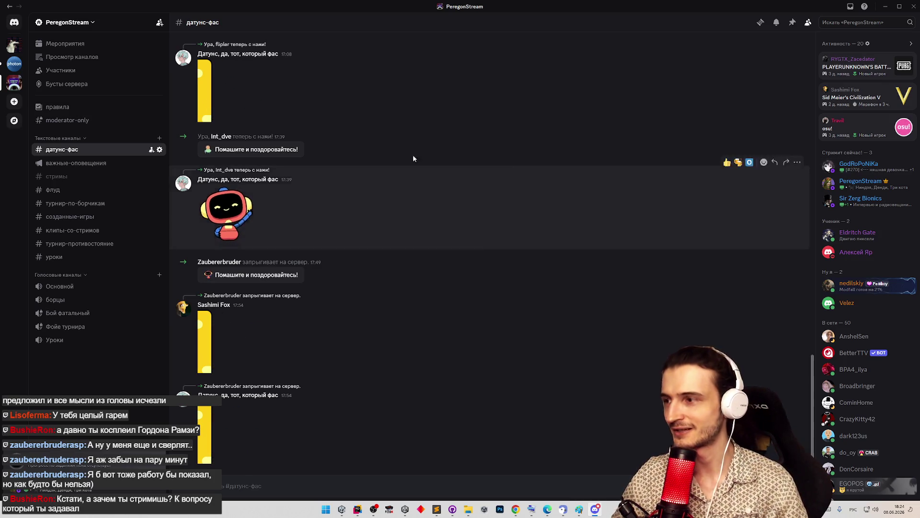
Copy the PeregonStream invite link from Пригласить на сервер and close the invite dialog.
{"action": "left_click", "coordinate": [92, 23]}
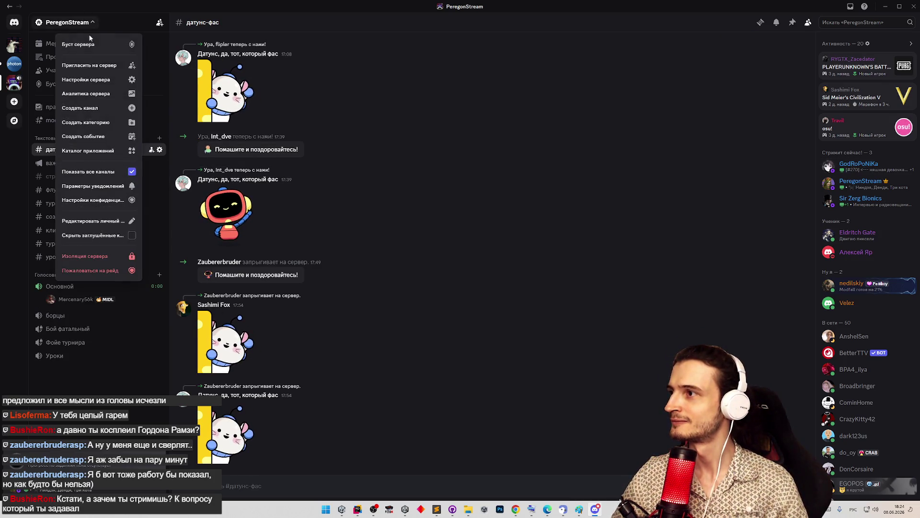
{"action": "left_click", "coordinate": [96, 70]}
{"action": "left_click", "coordinate": [520, 375]}
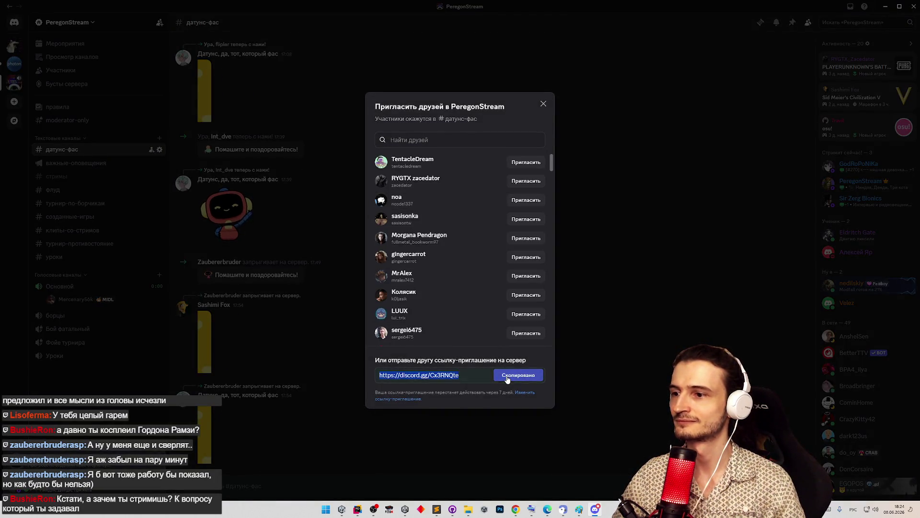
{"action": "left_click", "coordinate": [516, 509]}
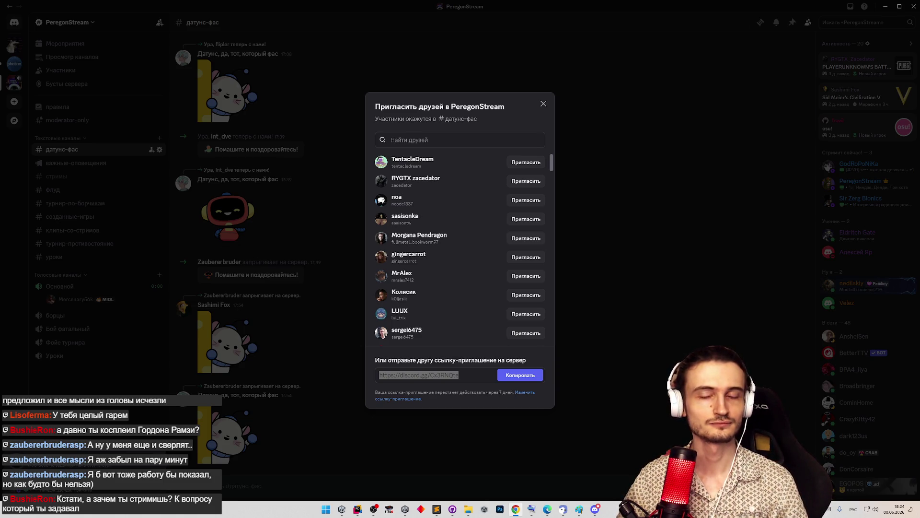
{"action": "left_click", "coordinate": [656, 230]}
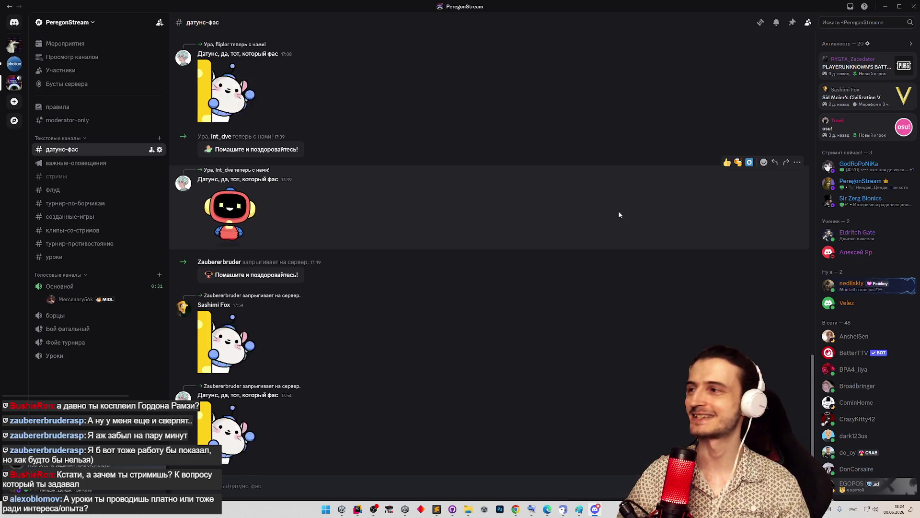
Connect to the Основной voice channel on PeregonStream.
{"action": "left_click", "coordinate": [134, 286]}
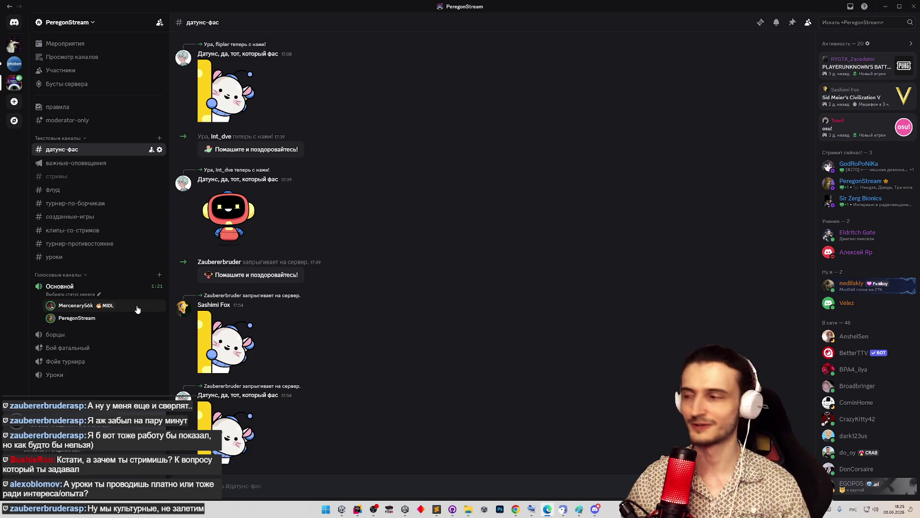
Watch the member's live stream with Смотреть стрим and switch it to full screen.
{"action": "mouse_move", "coordinate": [141, 308]}
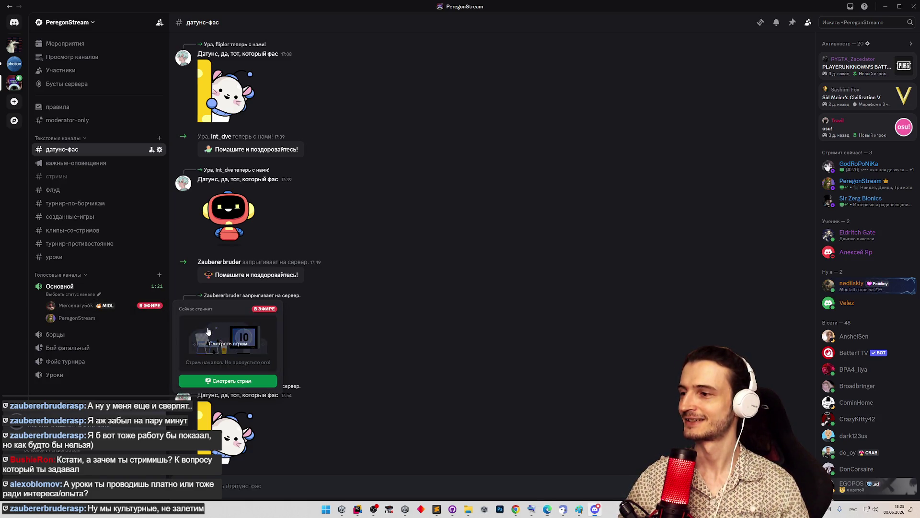
{"action": "left_click", "coordinate": [228, 381]}
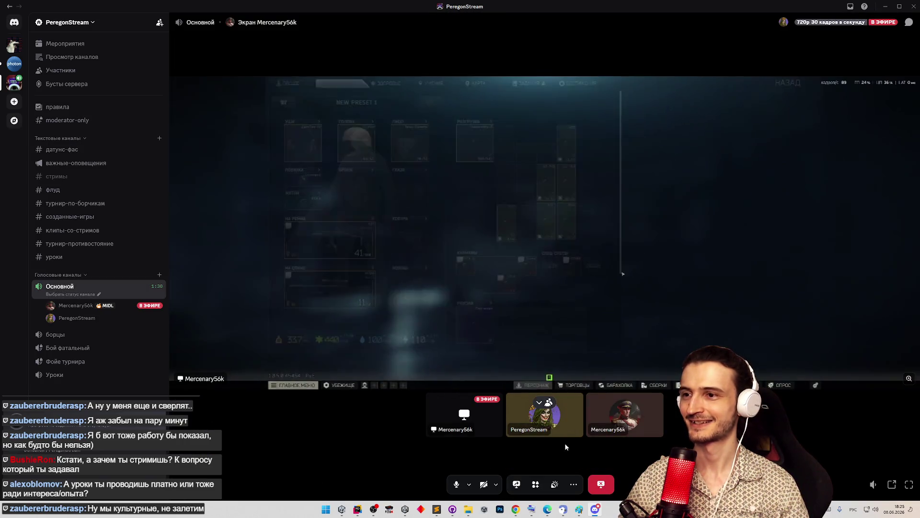
{"action": "left_click", "coordinate": [907, 486]}
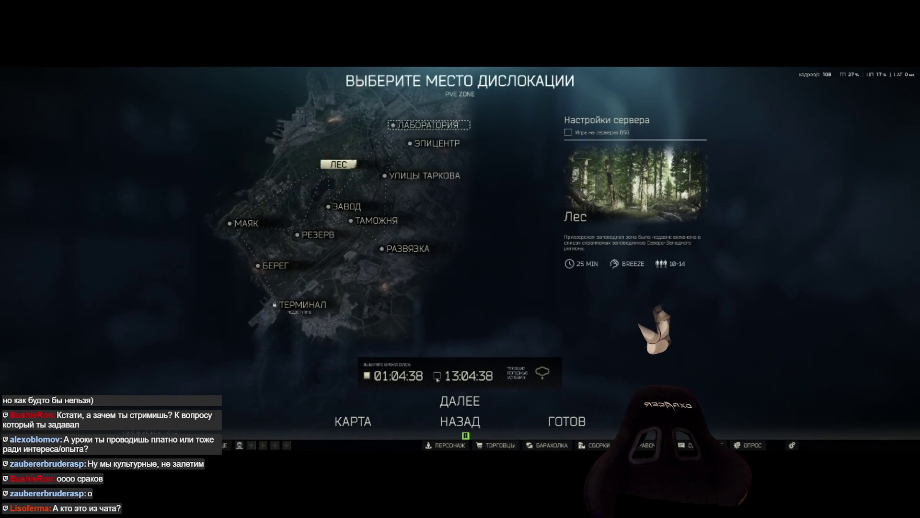
{"action": "left_click", "coordinate": [437, 375]}
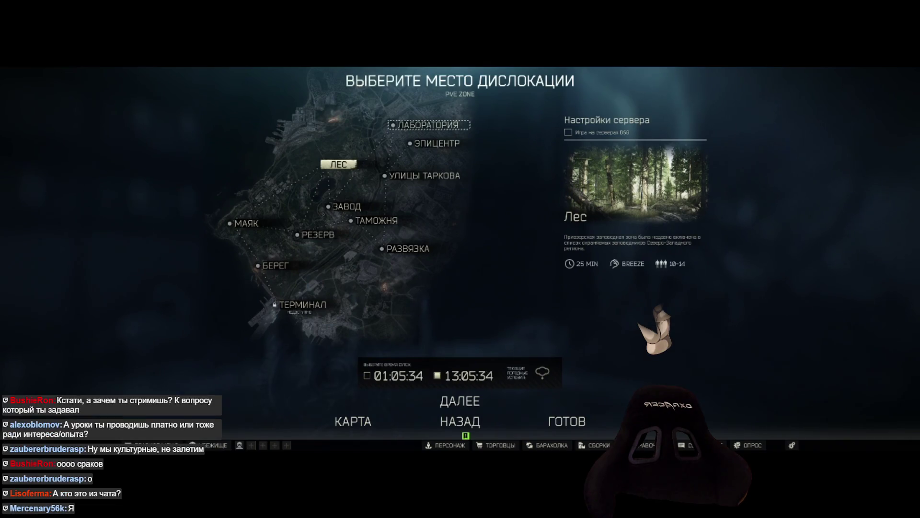
{"action": "left_click", "coordinate": [460, 401]}
{"action": "left_click", "coordinate": [460, 401]}
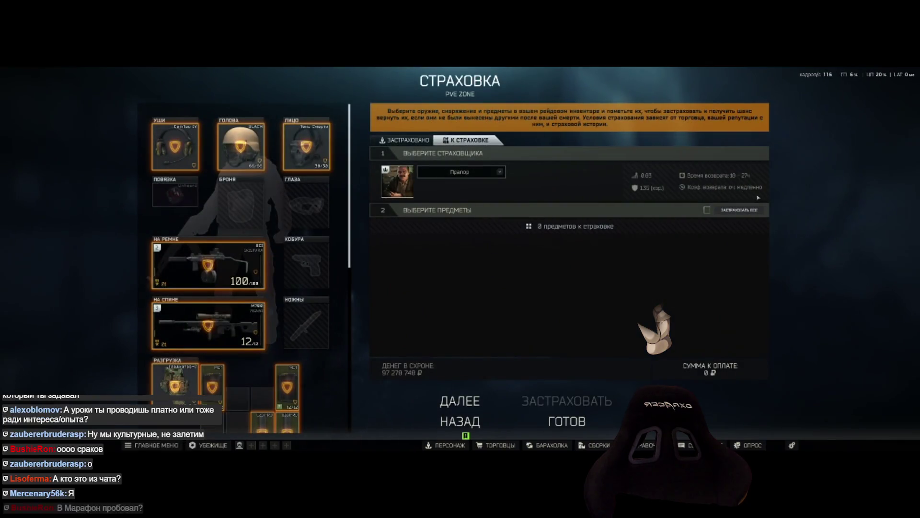
{"action": "left_click", "coordinate": [706, 209]}
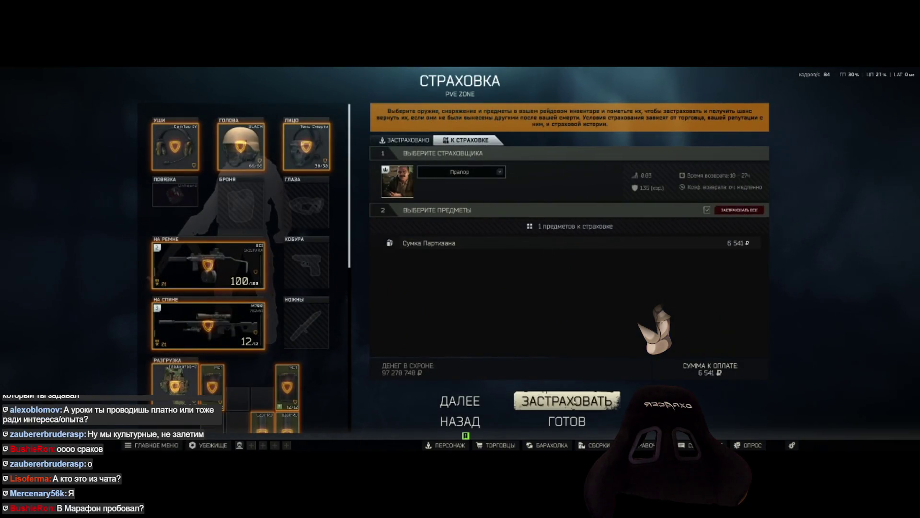
{"action": "scroll", "coordinate": [307, 316], "scroll_direction": "down", "scroll_amount": 10}
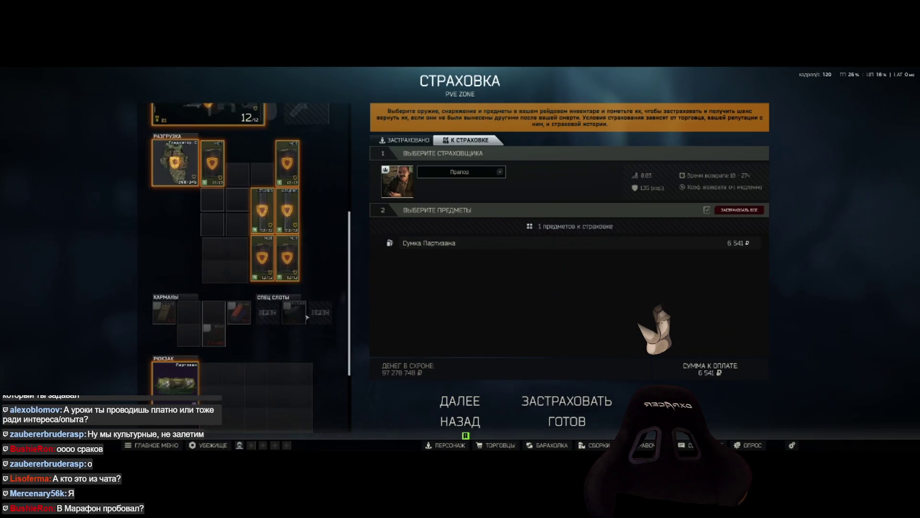
{"action": "scroll", "coordinate": [307, 316], "scroll_direction": "down", "scroll_amount": 5}
{"action": "left_click", "coordinate": [567, 401]}
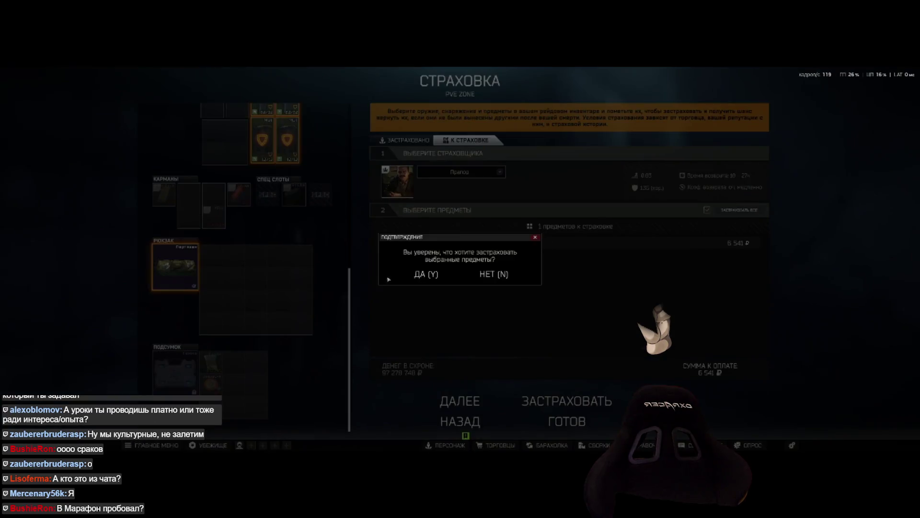
{"action": "left_click", "coordinate": [425, 274]}
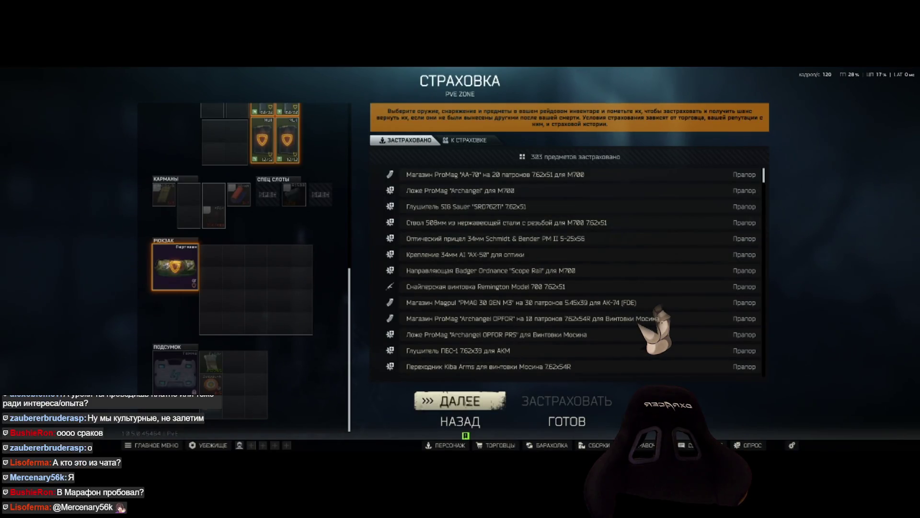
{"action": "left_click", "coordinate": [567, 421]}
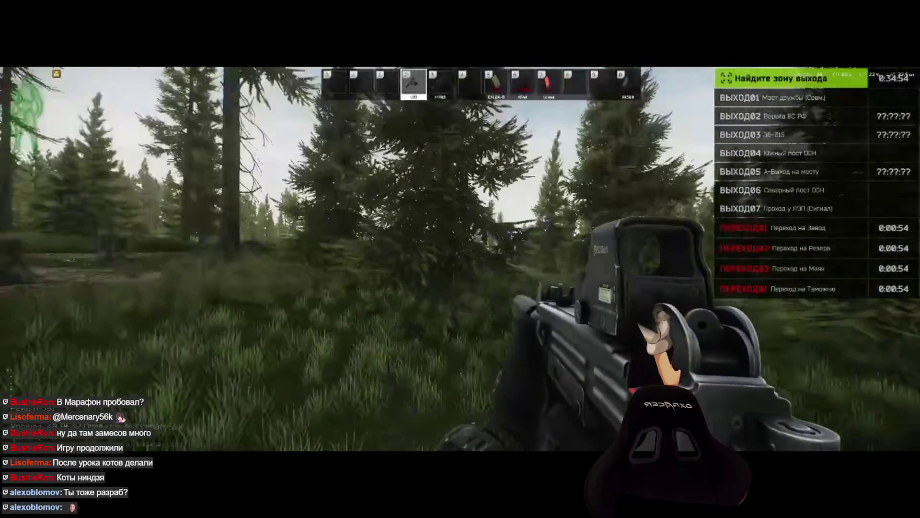
{"action": "key", "text": "3"}
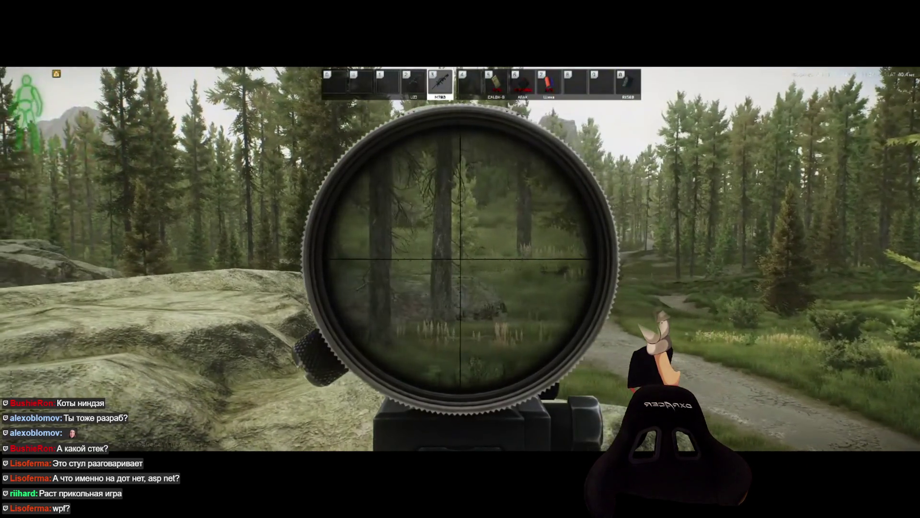
{"action": "right_click", "coordinate": [460, 259]}
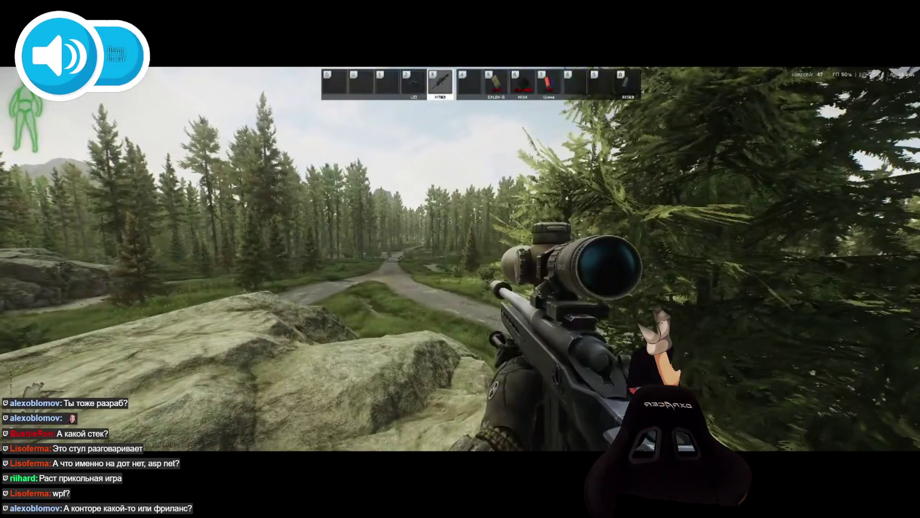